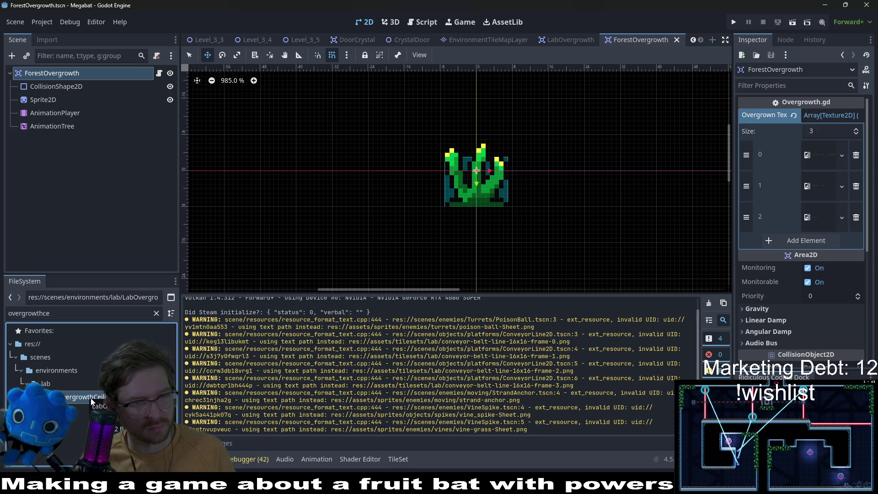
Clear the FileSystem filter and open ForestBackgroundVine.tscn from the forest folder.
{"action": "left_click", "coordinate": [157, 314]}
{"action": "scroll", "coordinate": [92, 357], "scroll_direction": "up", "scroll_amount": 5}
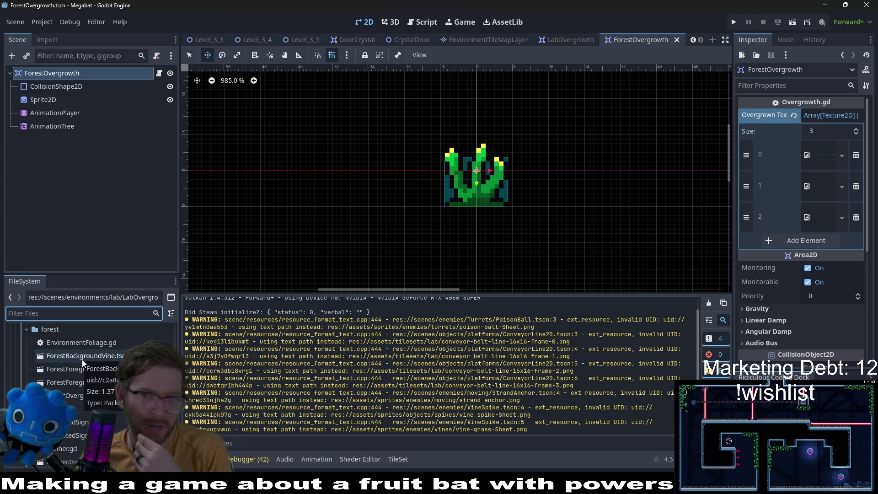
{"action": "double_click", "coordinate": [82, 361]}
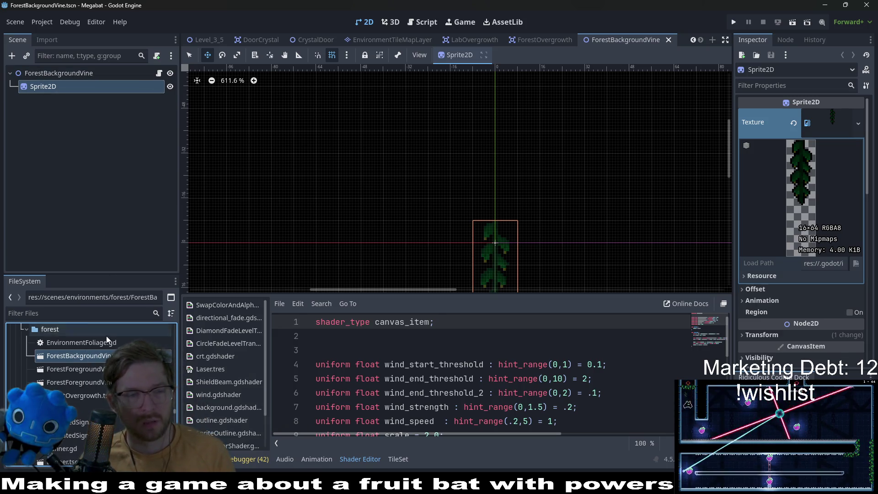
{"action": "right_click", "coordinate": [84, 357]}
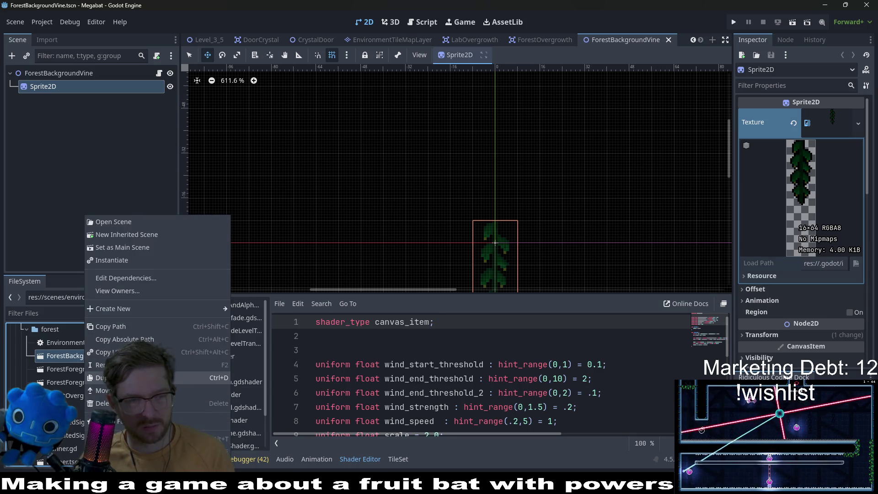
Begin duplicating ForestBackgroundVine.tscn, then abandon it without creating a file.
{"action": "left_click", "coordinate": [137, 378]}
{"action": "key", "text": "Right"}
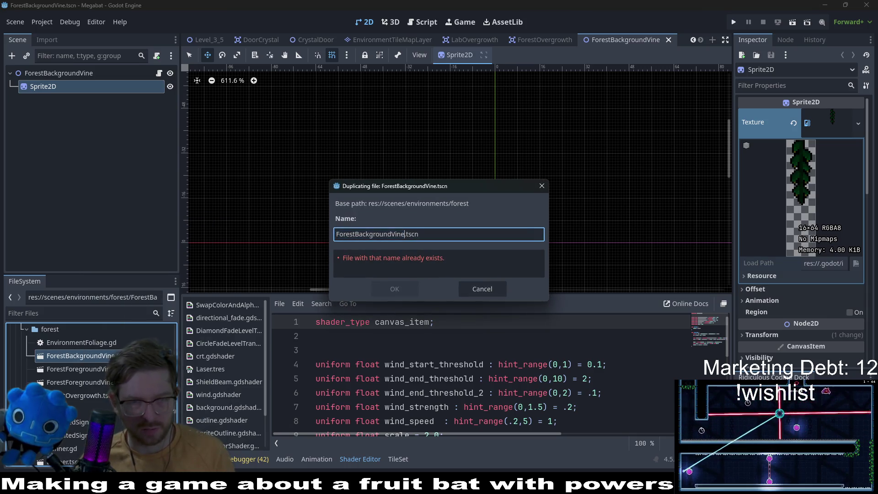
{"action": "key", "text": "BackSpace"}
{"action": "key", "text": "BackSpace"}
{"action": "key", "text": "BackSpace"}
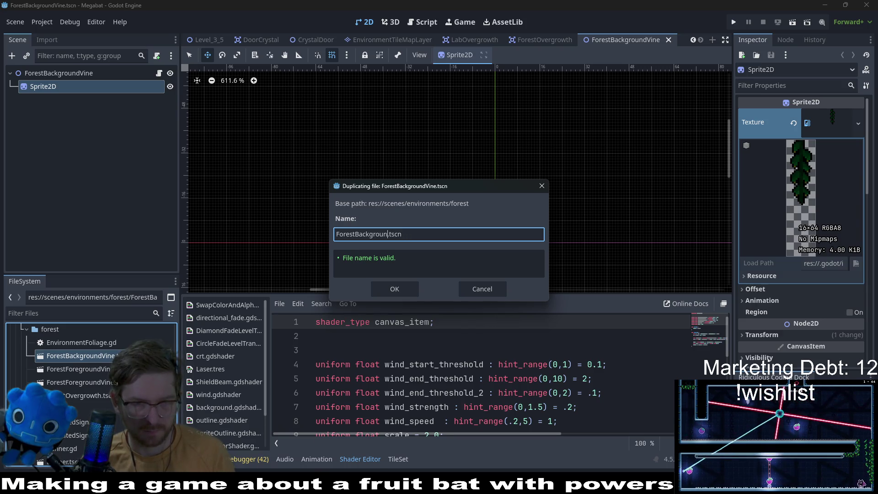
{"action": "type", "text": "t"}
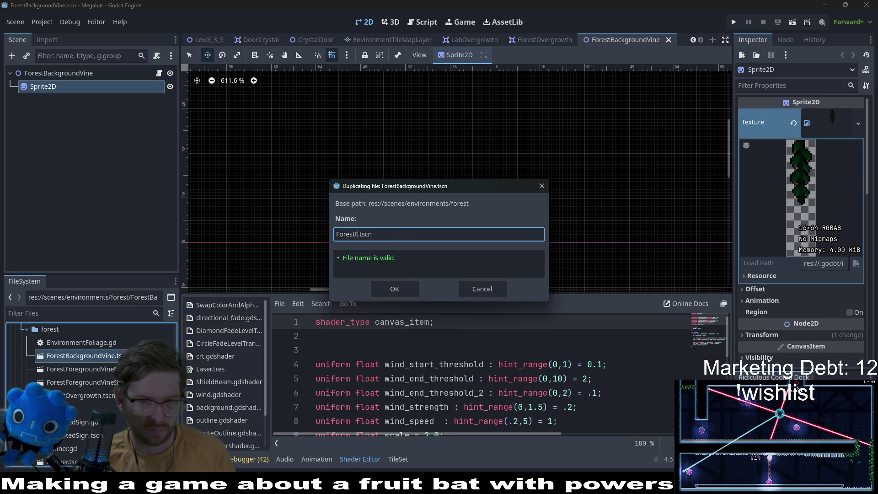
{"action": "type", "text": "Bush"}
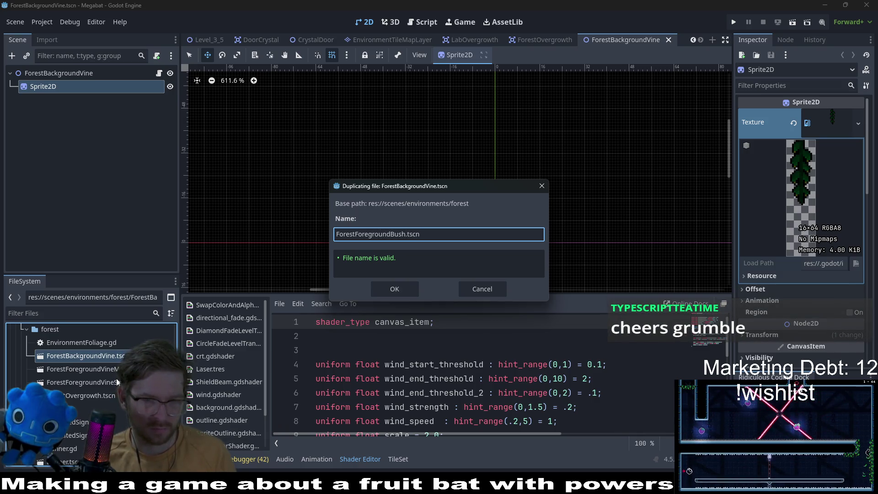
{"action": "key", "text": "Return"}
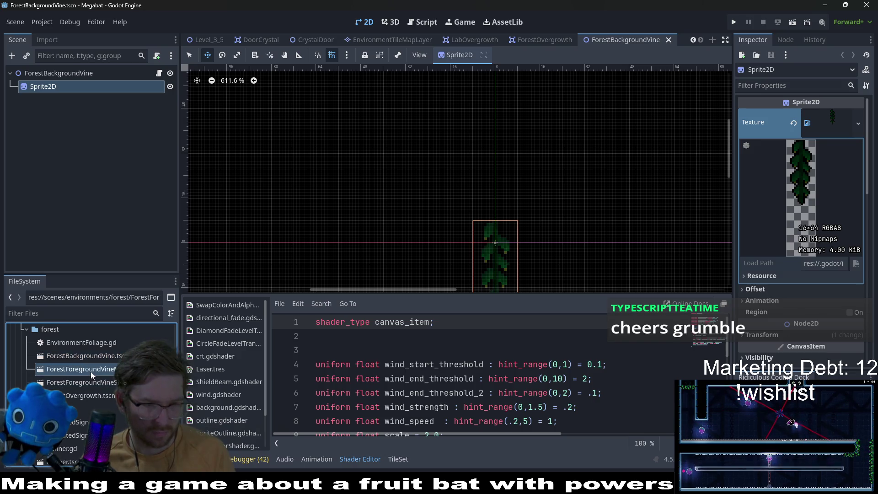
Duplicate ForestForegroundVineMedium.tscn as ForestForegroundBush.tscn and open the copy.
{"action": "right_click", "coordinate": [91, 372]}
{"action": "left_click", "coordinate": [114, 379]}
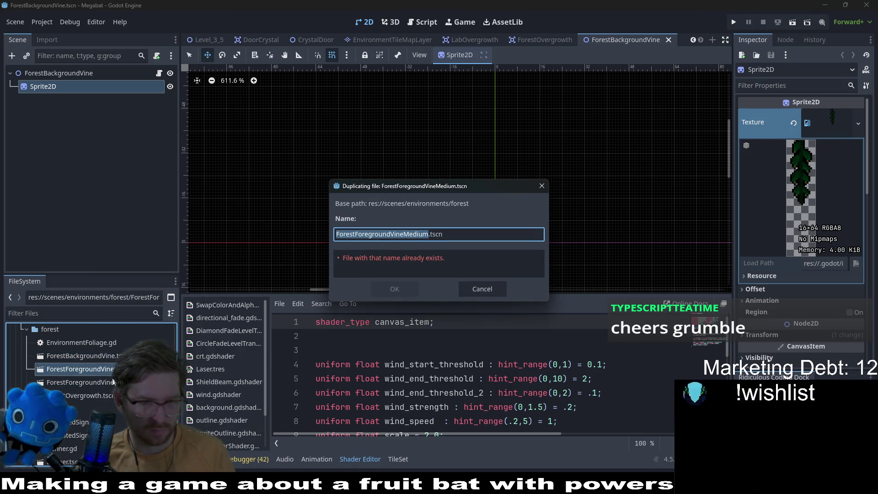
{"action": "type", "text": "Forest"}
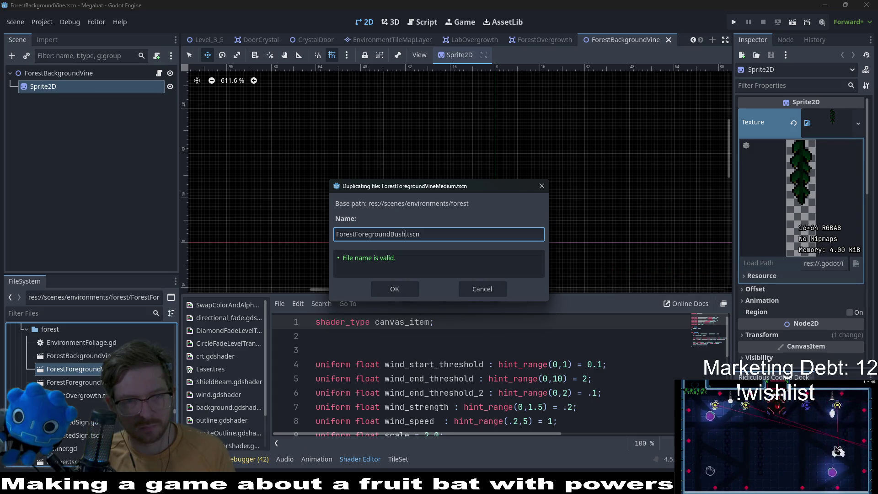
{"action": "key", "text": "Return"}
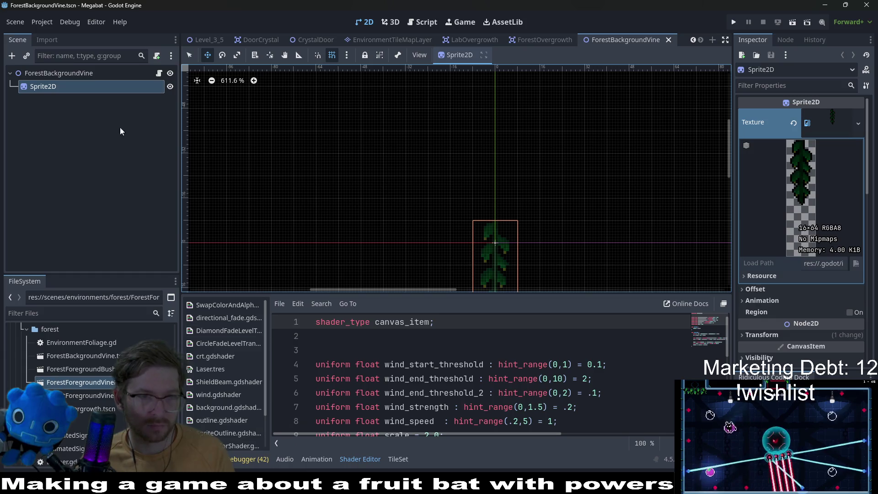
{"action": "double_click", "coordinate": [103, 372]}
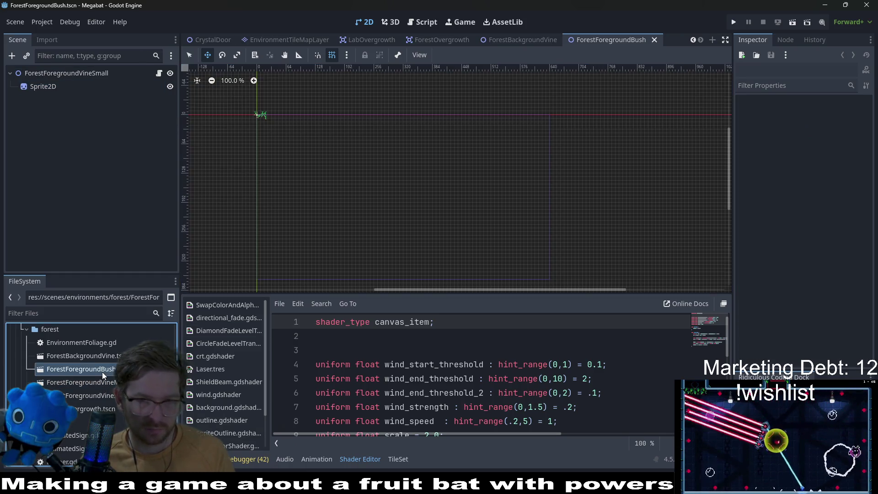
Rename the bush scene's root node from ForestForgroundVine to ForestForgroundBush, keeping the Sprite2D child.
{"action": "scroll", "coordinate": [366, 190], "scroll_direction": "up", "scroll_amount": 5}
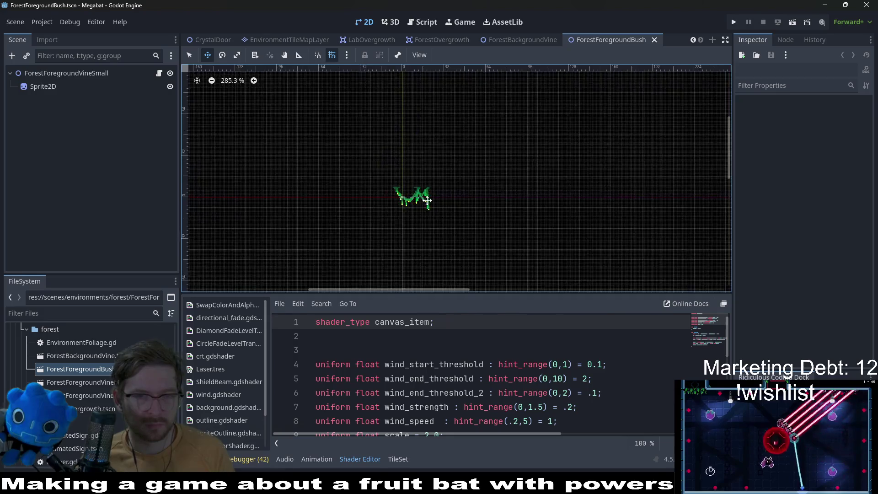
{"action": "left_click", "coordinate": [50, 90]}
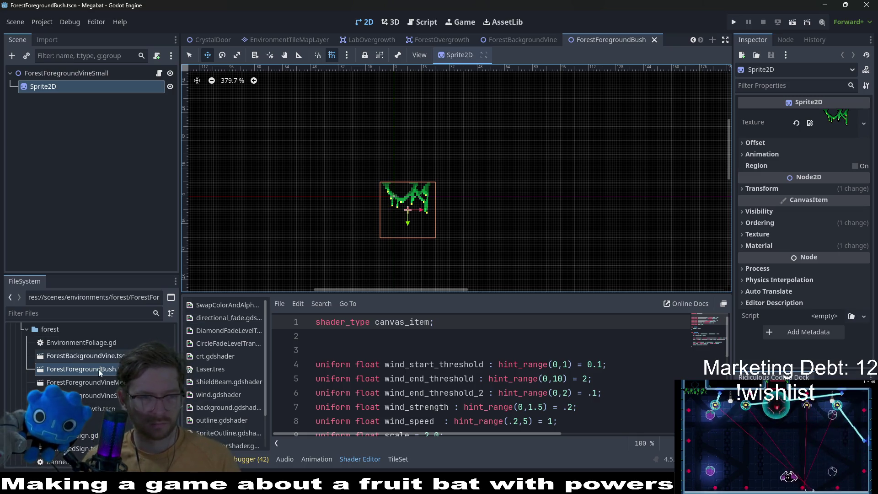
{"action": "left_click", "coordinate": [58, 70]}
{"action": "left_click", "coordinate": [59, 69]}
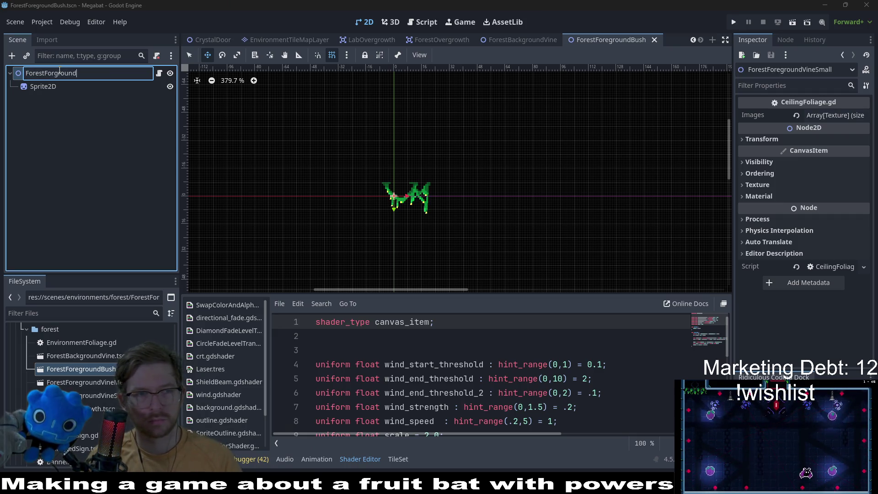
{"action": "type", "text": "Bush"}
{"action": "key", "text": "Return"}
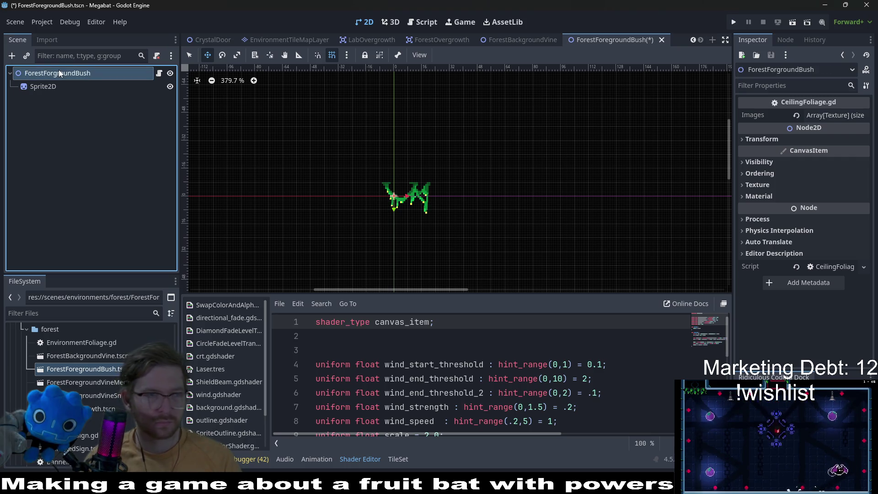
{"action": "left_click", "coordinate": [50, 84]}
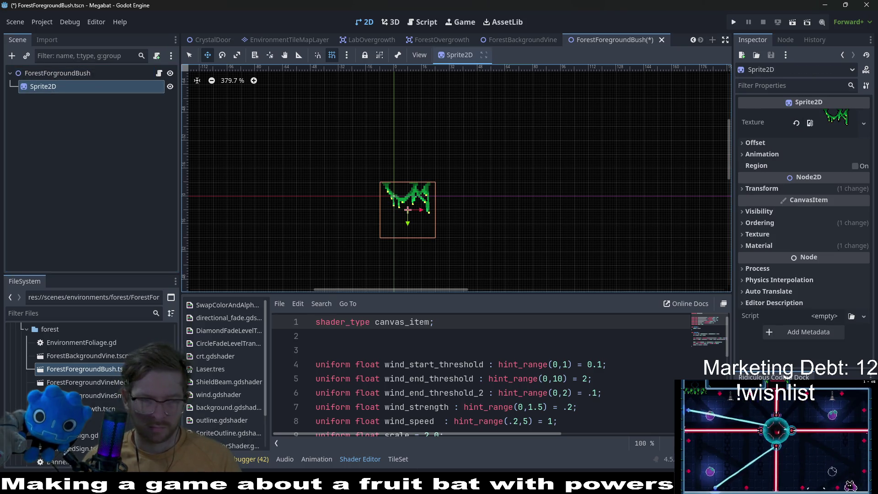
{"action": "left_click", "coordinate": [52, 313]}
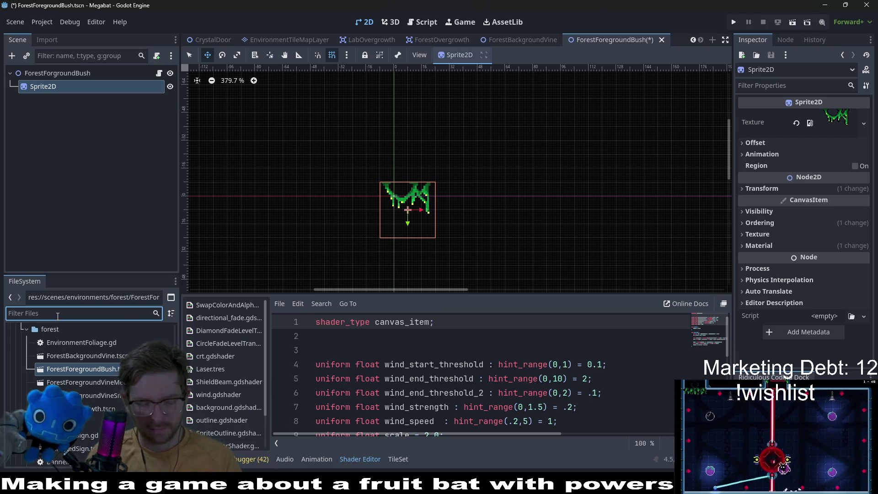
Filter FileSystem for forest-bush and export the Aseprite bush art as forest-bush.png.
{"action": "type", "text": "forest-bush"}
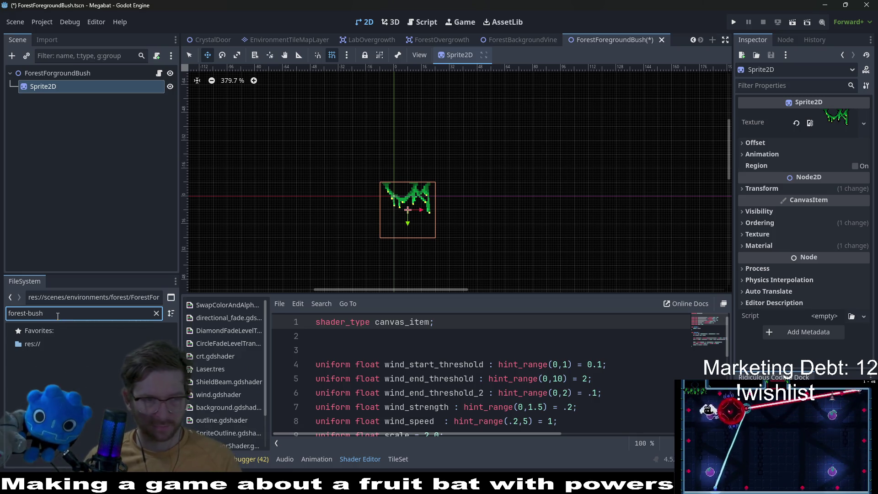
{"action": "key", "text": "BackSpace"}
{"action": "key", "text": "BackSpace"}
{"action": "key", "text": "BackSpace"}
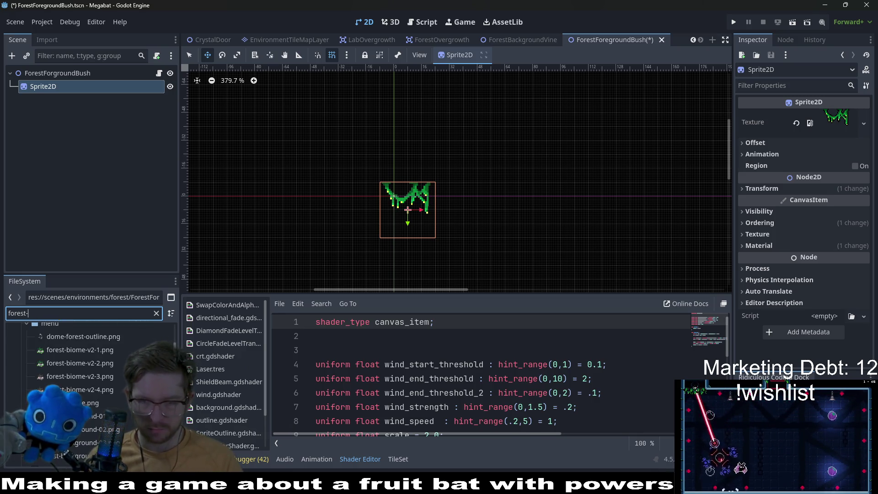
{"action": "key", "text": "alt+Tab"}
{"action": "key", "text": "ctrl+alt+shift+s"}
{"action": "key", "text": "Return"}
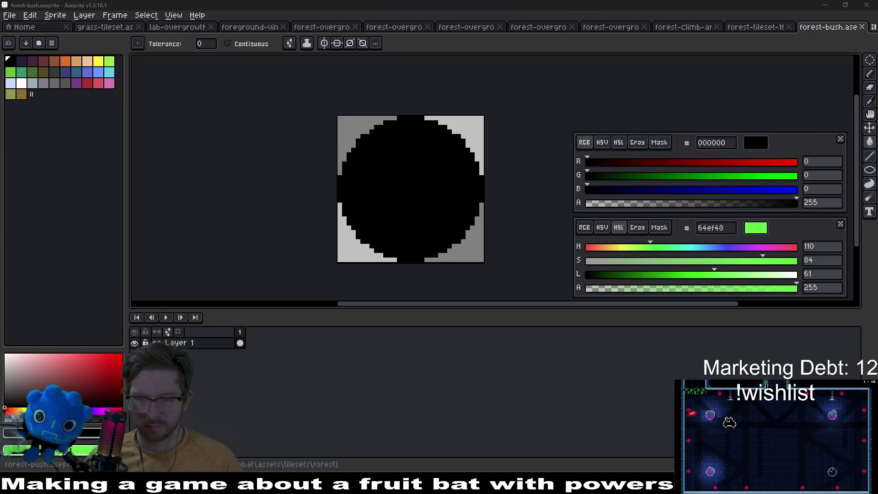
{"action": "key", "text": "alt+Tab"}
Assign forest-bush.png as the Sprite2D texture and recentre the sprite on the origin.
{"action": "type", "text": "forest-bush"}
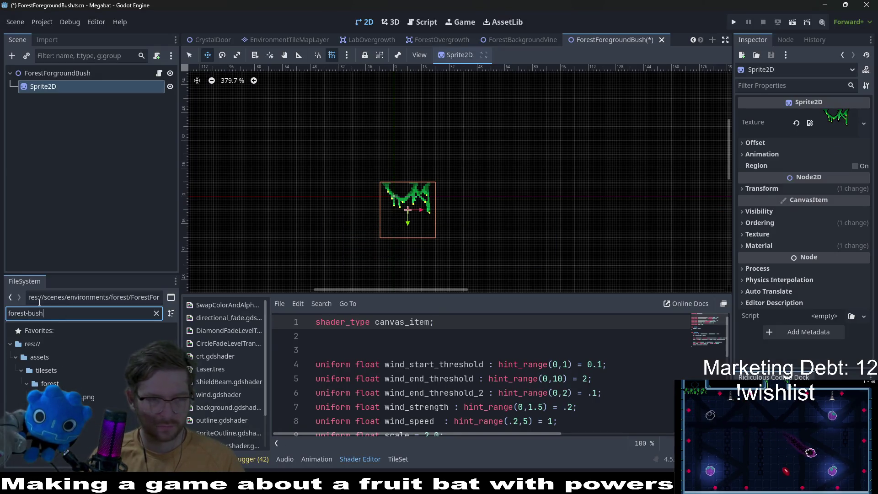
{"action": "left_click_drag", "start_coordinate": [83, 399], "coordinate": [594, 327]}
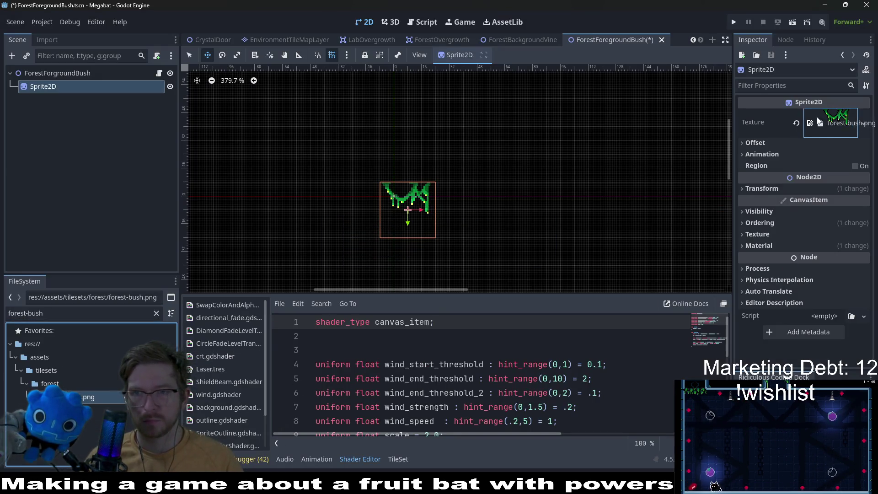
{"action": "left_click_drag", "start_coordinate": [818, 122], "coordinate": [818, 121]}
{"action": "scroll", "coordinate": [366, 218], "scroll_direction": "up", "scroll_amount": 5}
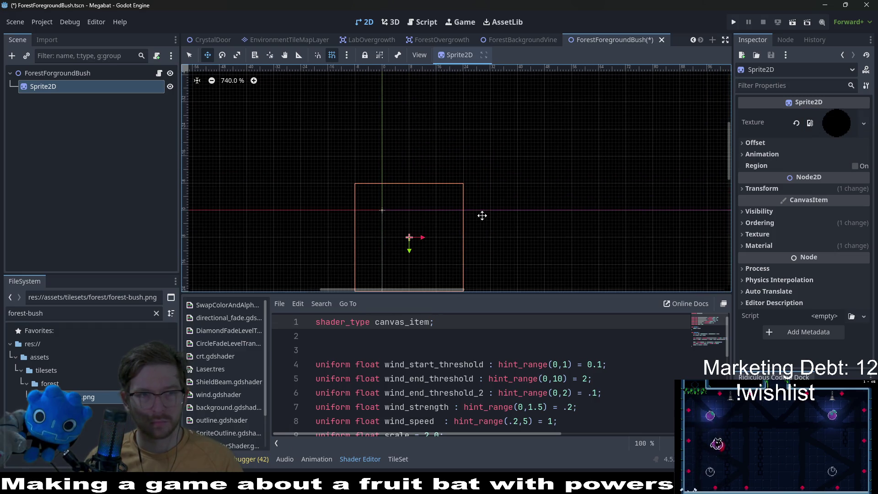
{"action": "left_click_drag", "start_coordinate": [442, 253], "coordinate": [412, 226]}
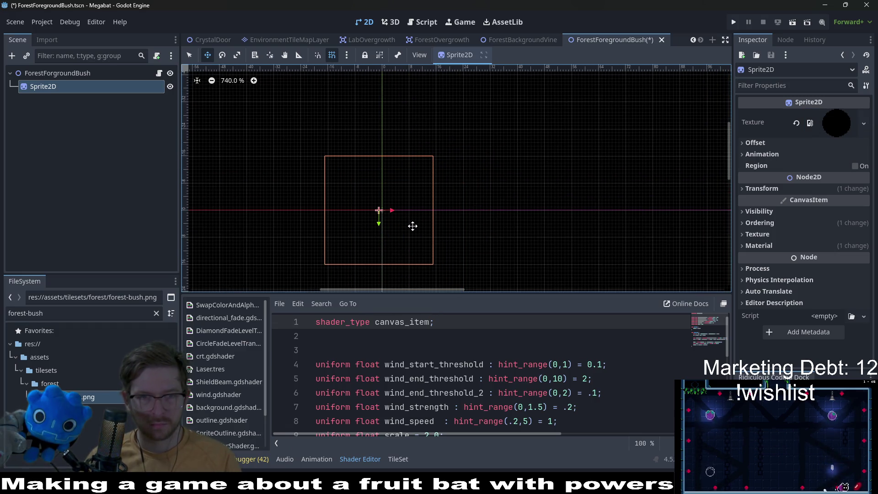
{"action": "key", "text": "Right"}
{"action": "key", "text": "Right"}
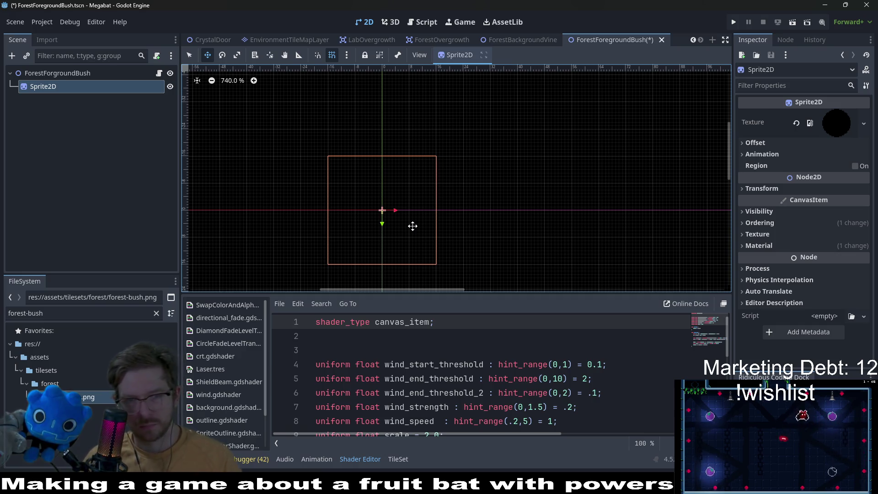
{"action": "scroll", "coordinate": [413, 226], "scroll_direction": "down", "scroll_amount": 2}
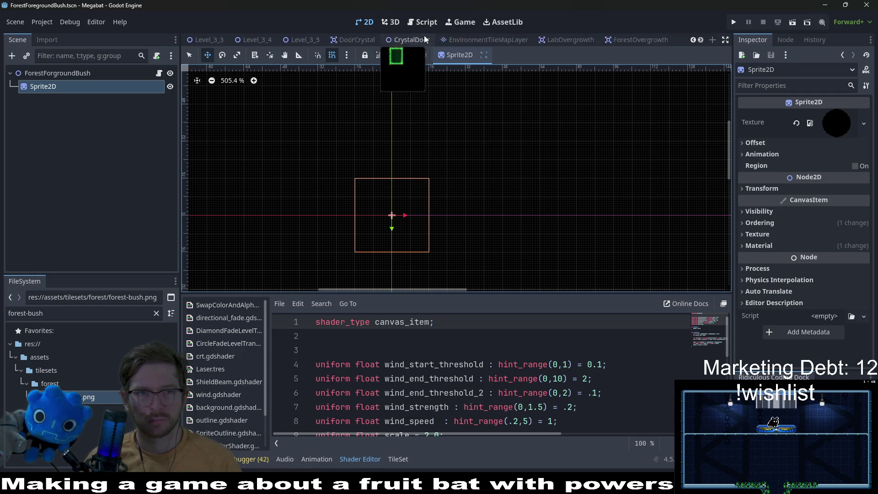
In Level_2_1, instance ForestForegroundBush.tscn as a child of Level2.
{"action": "scroll", "coordinate": [422, 36], "scroll_direction": "up", "scroll_amount": 5}
{"action": "left_click", "coordinate": [249, 38]}
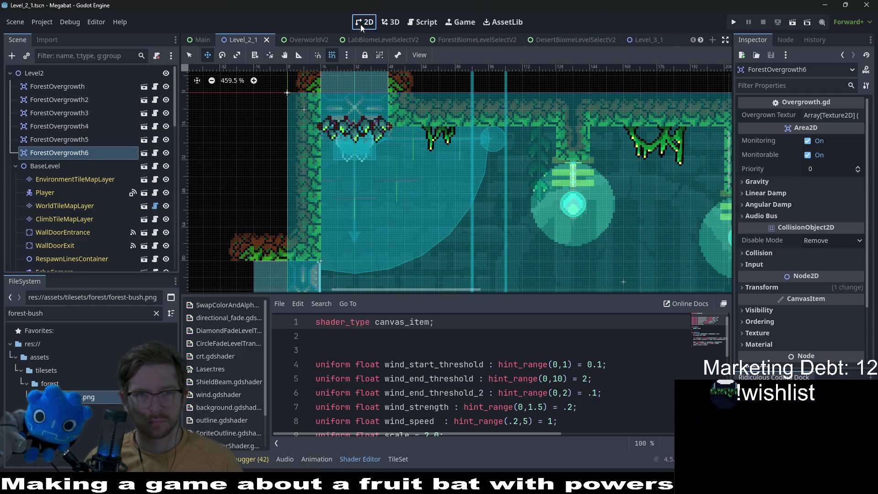
{"action": "scroll", "coordinate": [578, 249], "scroll_direction": "down", "scroll_amount": 2}
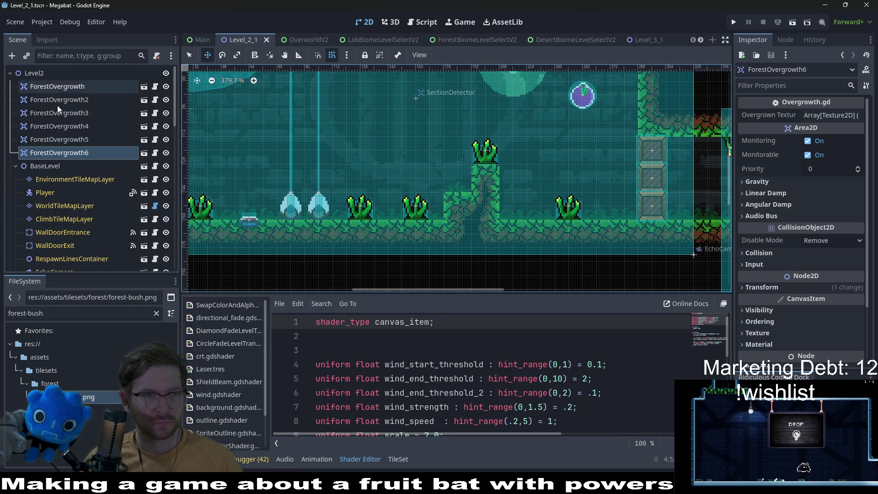
{"action": "left_click", "coordinate": [30, 72]}
{"action": "right_click", "coordinate": [36, 71]}
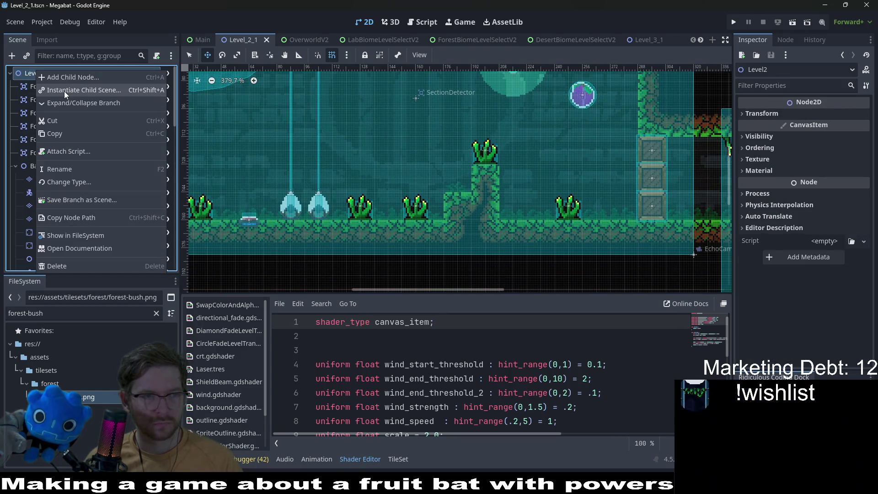
{"action": "left_click", "coordinate": [64, 92]}
{"action": "type", "text": "forestbush"}
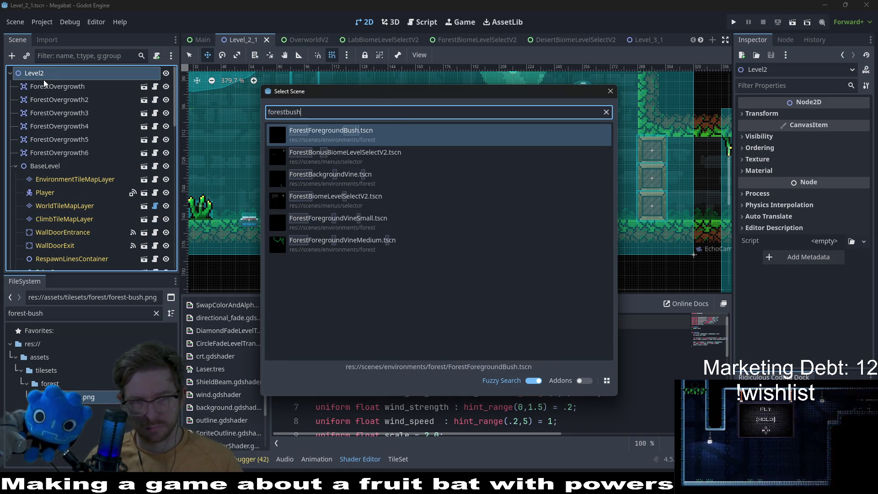
{"action": "key", "text": "Return"}
Move the bush node to the top of Level2's children and place it on the ground.
{"action": "mouse_move", "coordinate": [63, 262]}
{"action": "left_mouse_down"}
{"action": "mouse_move", "coordinate": [58, 87]}
{"action": "mouse_move", "coordinate": [74, 50]}
{"action": "mouse_move", "coordinate": [57, 82]}
{"action": "left_mouse_up"}
{"action": "scroll", "coordinate": [316, 170], "scroll_direction": "down", "scroll_amount": 2}
{"action": "mouse_move", "coordinate": [315, 170]}
{"action": "left_mouse_down"}
{"action": "mouse_move", "coordinate": [400, 145]}
{"action": "mouse_move", "coordinate": [437, 240]}
{"action": "mouse_move", "coordinate": [429, 218]}
{"action": "left_mouse_up"}
{"action": "scroll", "coordinate": [433, 242], "scroll_direction": "up", "scroll_amount": 4}
{"action": "scroll", "coordinate": [428, 218], "scroll_direction": "left", "scroll_amount": 3}
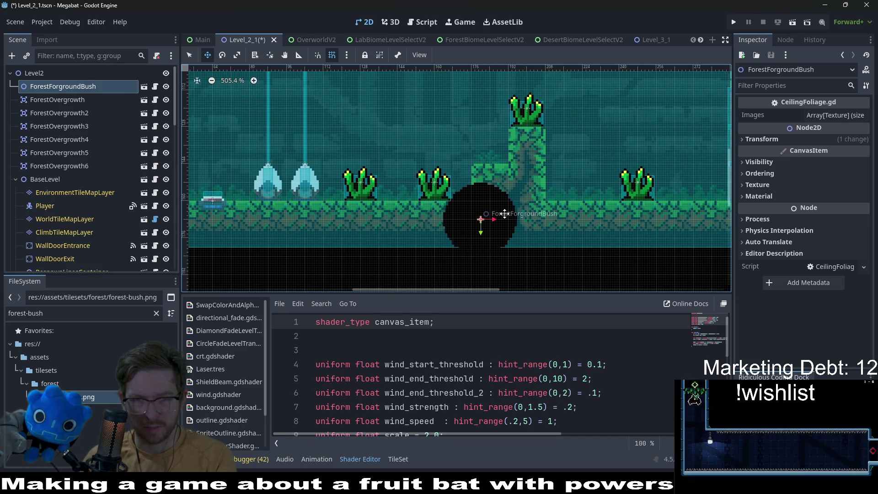
Slide the bush rightward along the ground.
{"action": "scroll", "coordinate": [501, 212], "scroll_direction": "right", "scroll_amount": 2}
{"action": "scroll", "coordinate": [501, 213], "scroll_direction": "up", "scroll_amount": 1}
{"action": "left_click_drag", "start_coordinate": [440, 234], "coordinate": [523, 224]}
{"action": "scroll", "coordinate": [461, 195], "scroll_direction": "right", "scroll_amount": 2}
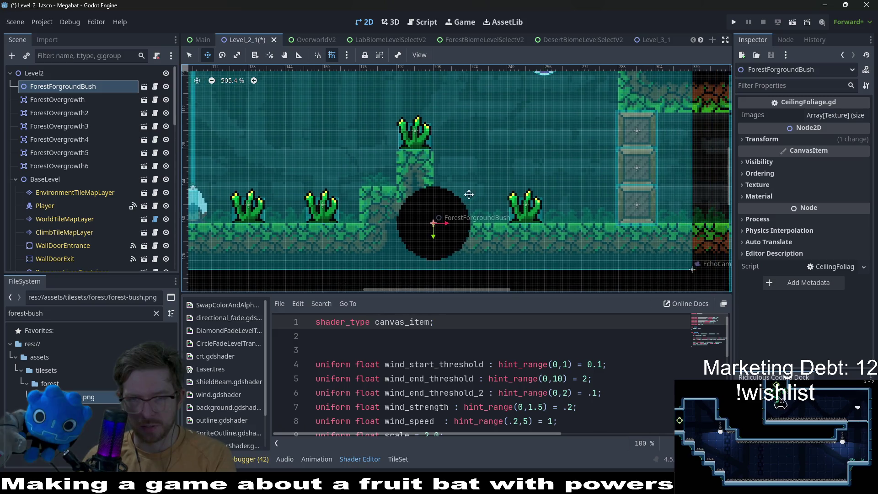
{"action": "scroll", "coordinate": [493, 221], "scroll_direction": "right", "scroll_amount": 1}
{"action": "scroll", "coordinate": [489, 215], "scroll_direction": "up", "scroll_amount": 1}
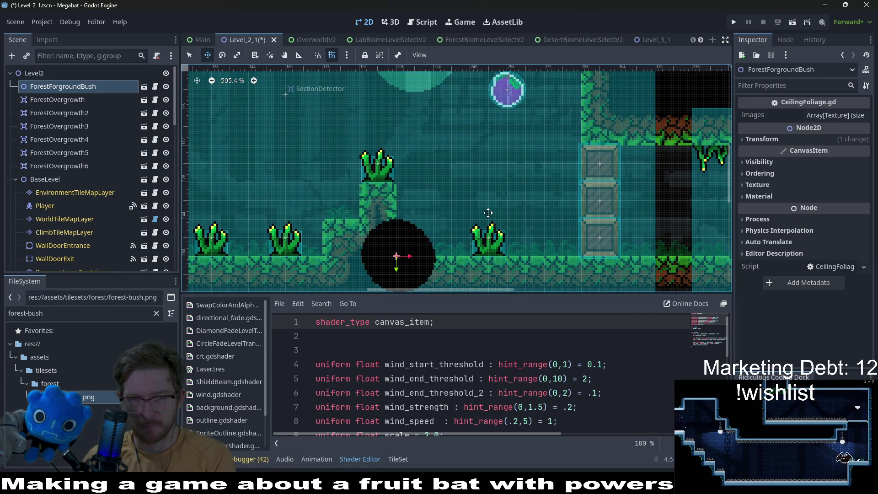
{"action": "scroll", "coordinate": [488, 212], "scroll_direction": "down", "scroll_amount": 8}
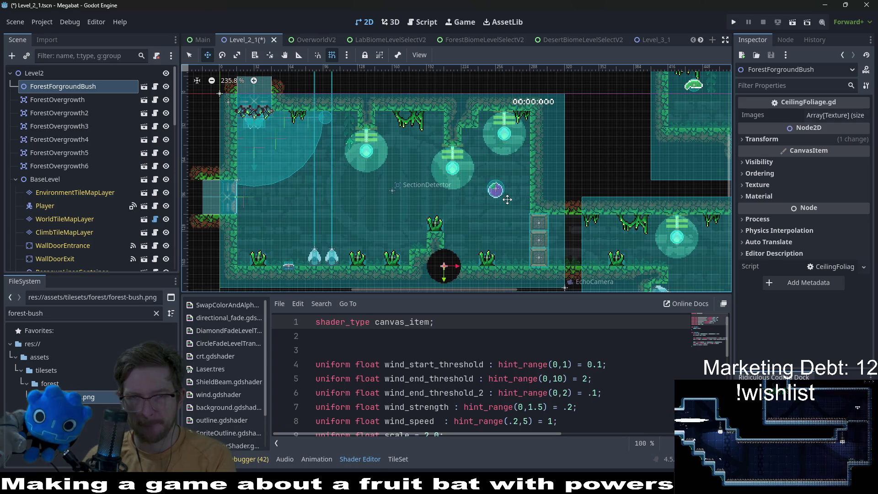
Duplicate the bush as ForestForgroundBush2 near the ceiling by the timer and run the level.
{"action": "key", "text": "ctrl+d"}
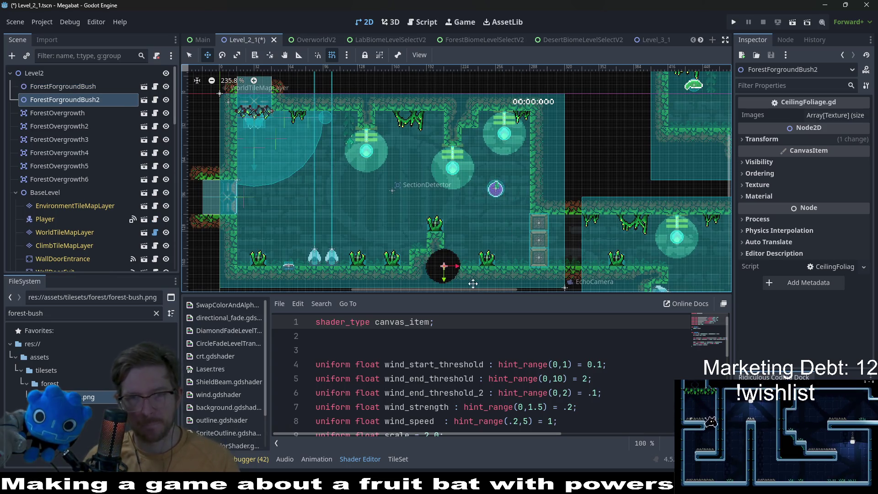
{"action": "mouse_move", "coordinate": [443, 269]}
{"action": "left_mouse_down"}
{"action": "mouse_move", "coordinate": [540, 174]}
{"action": "mouse_move", "coordinate": [531, 113]}
{"action": "left_mouse_up"}
{"action": "scroll", "coordinate": [531, 114], "scroll_direction": "up", "scroll_amount": 4}
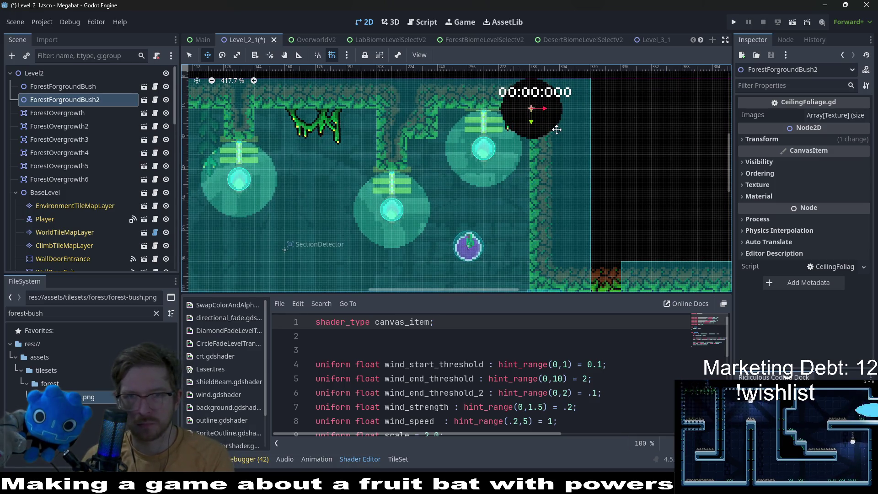
{"action": "key", "text": "Left"}
{"action": "scroll", "coordinate": [557, 129], "scroll_direction": "up", "scroll_amount": 1}
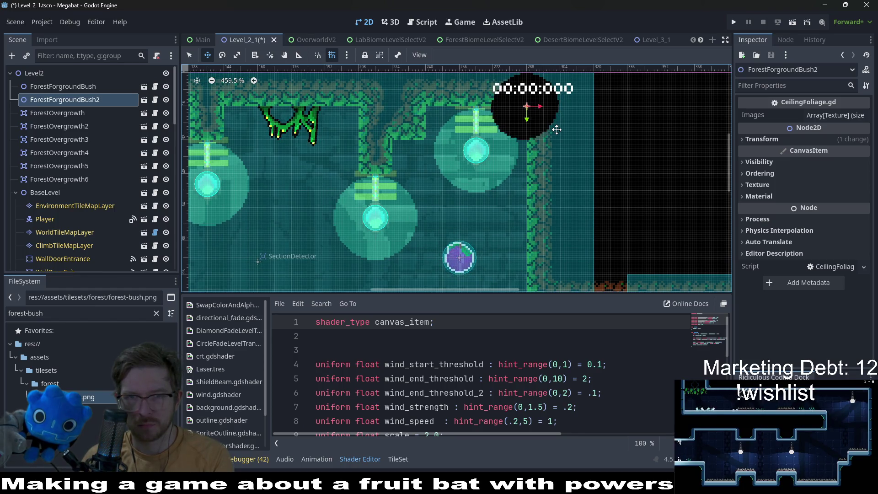
{"action": "scroll", "coordinate": [544, 120], "scroll_direction": "down", "scroll_amount": 8}
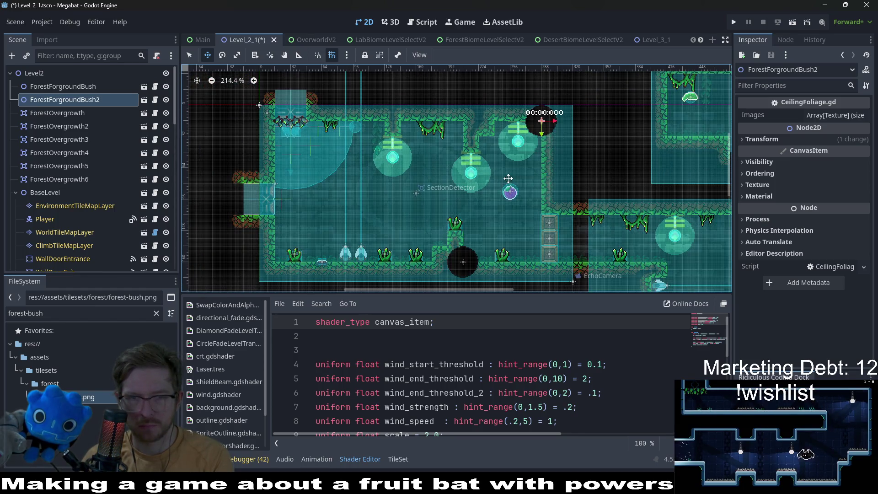
{"action": "left_click", "coordinate": [793, 23]}
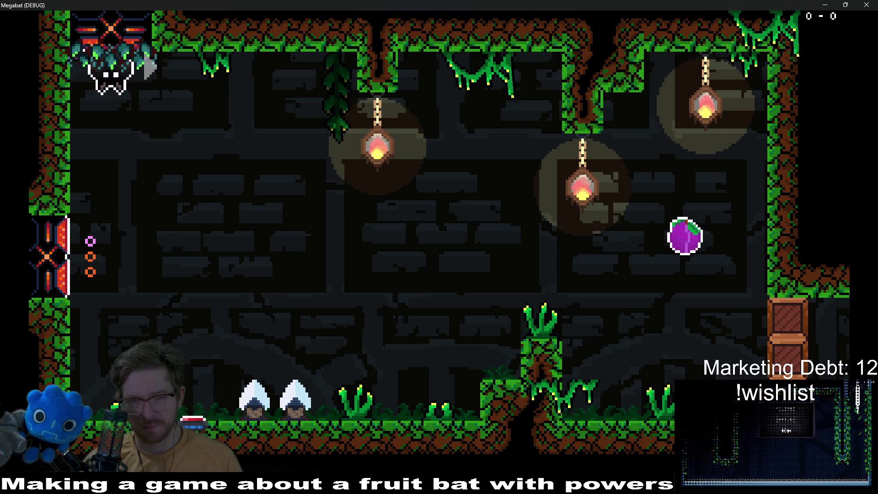
Close the Megabat game window and scroll the editor's scene tabs, now on Level_3_1.
{"action": "left_click", "coordinate": [867, 5]}
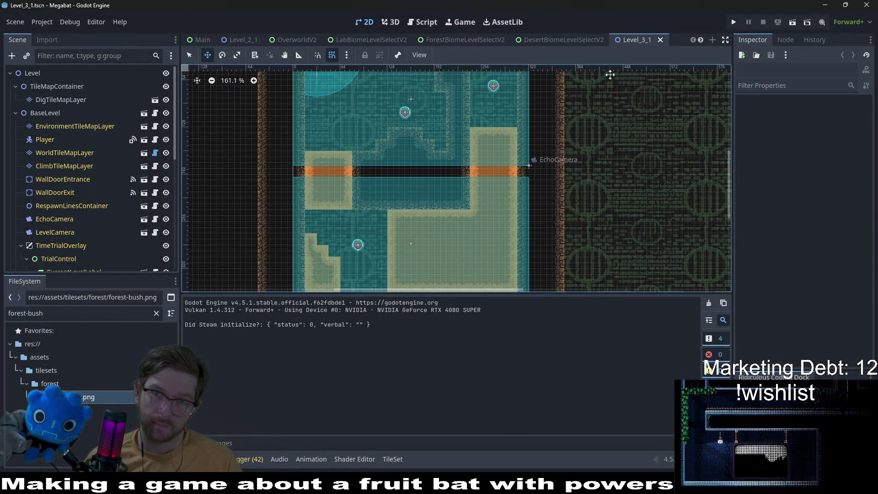
{"action": "scroll", "coordinate": [482, 41], "scroll_direction": "down", "scroll_amount": 5}
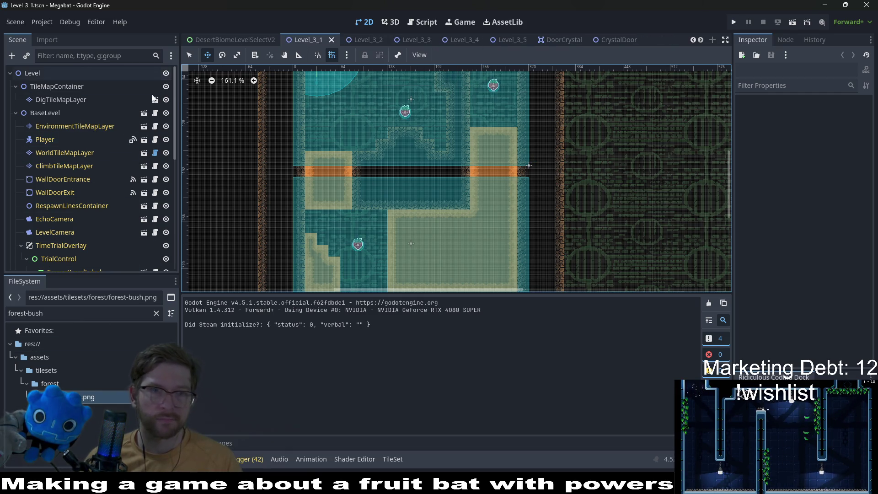
{"action": "scroll", "coordinate": [400, 41], "scroll_direction": "down", "scroll_amount": 4}
{"action": "scroll", "coordinate": [400, 41], "scroll_direction": "down", "scroll_amount": 3}
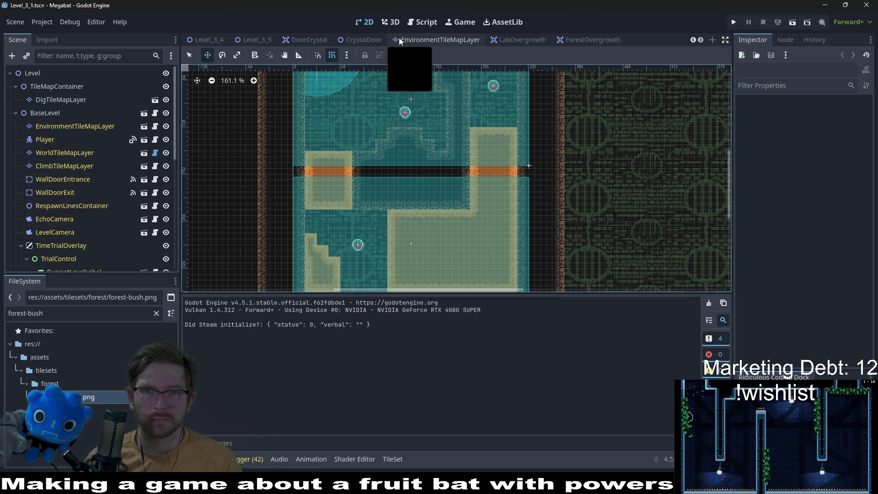
Set the ForestForgroundBush root's Images array to a single forest-bush.png element and save the scene.
{"action": "left_click", "coordinate": [581, 42]}
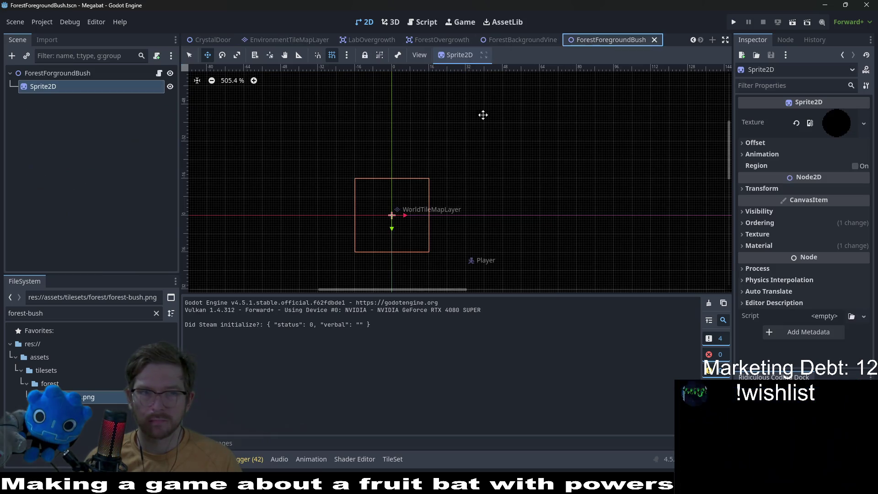
{"action": "left_click", "coordinate": [159, 75]}
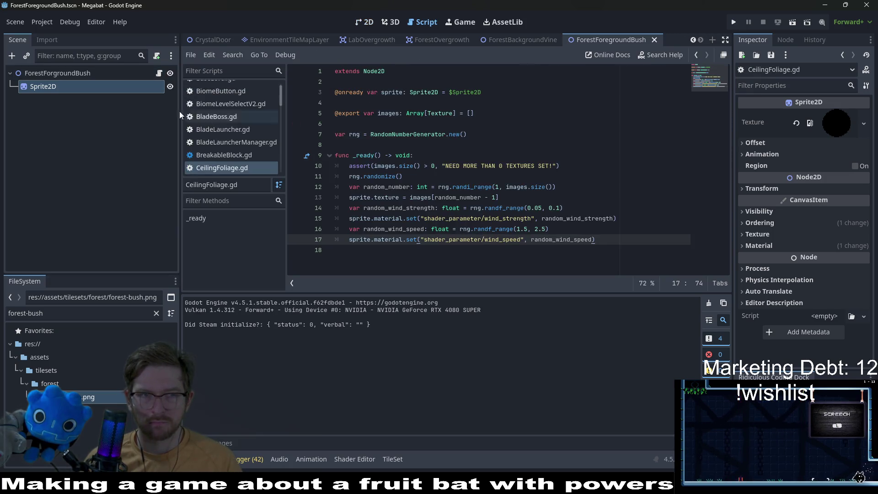
{"action": "left_click", "coordinate": [62, 75]}
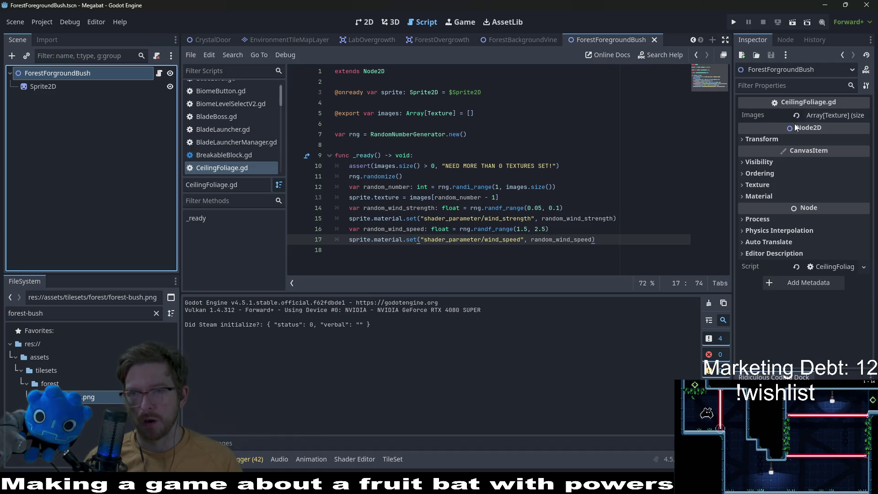
{"action": "left_click", "coordinate": [835, 116]}
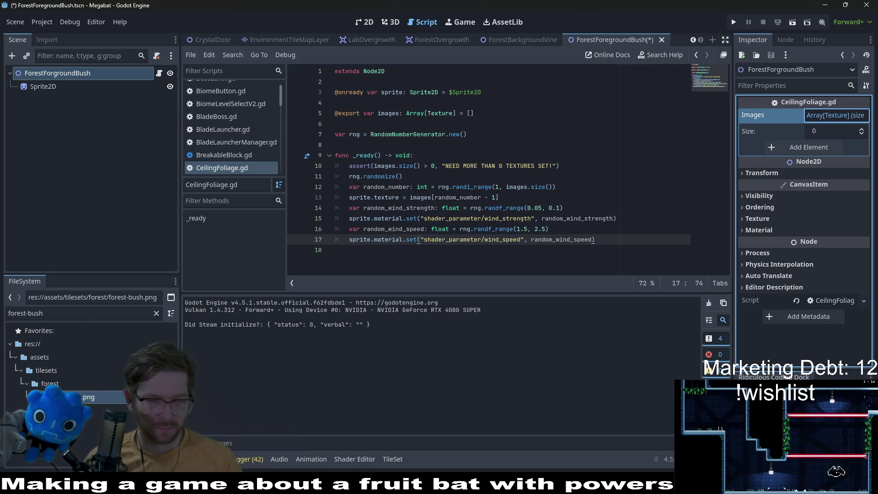
{"action": "left_click_drag", "start_coordinate": [88, 397], "coordinate": [105, 393]}
{"action": "left_click_drag", "start_coordinate": [824, 149], "coordinate": [823, 148]}
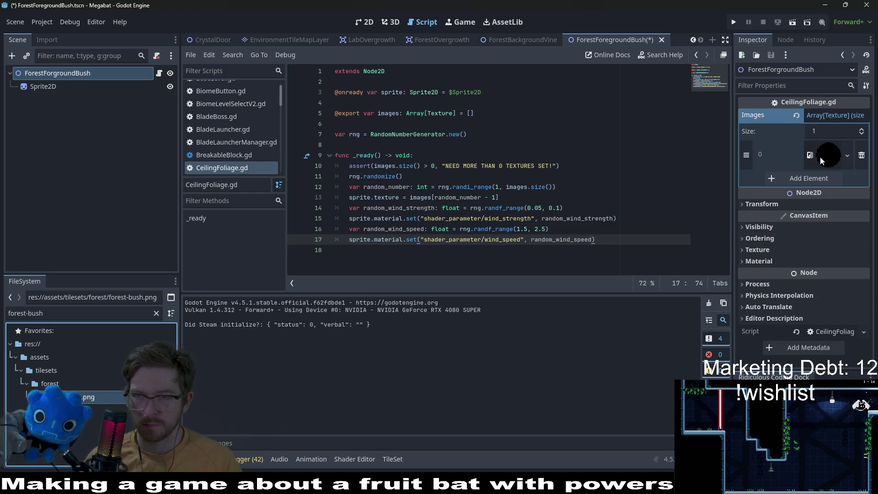
{"action": "key", "text": "ctrl+s"}
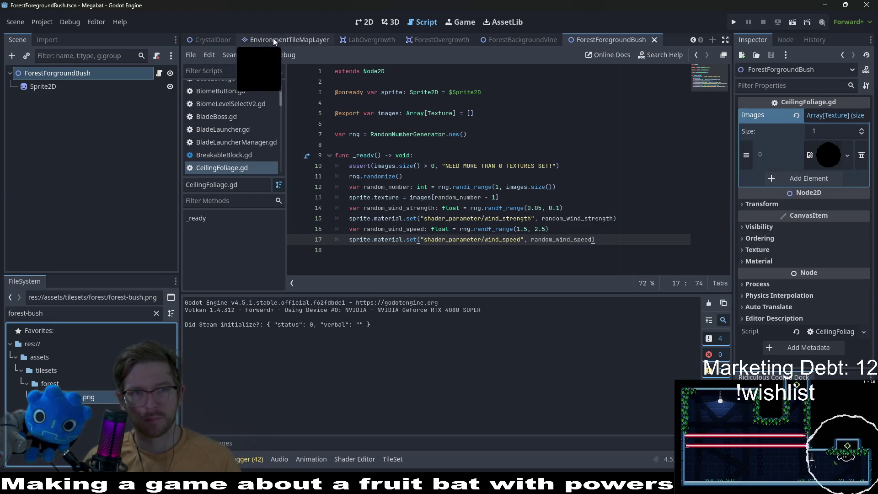
{"action": "scroll", "coordinate": [270, 39], "scroll_direction": "up", "scroll_amount": 5}
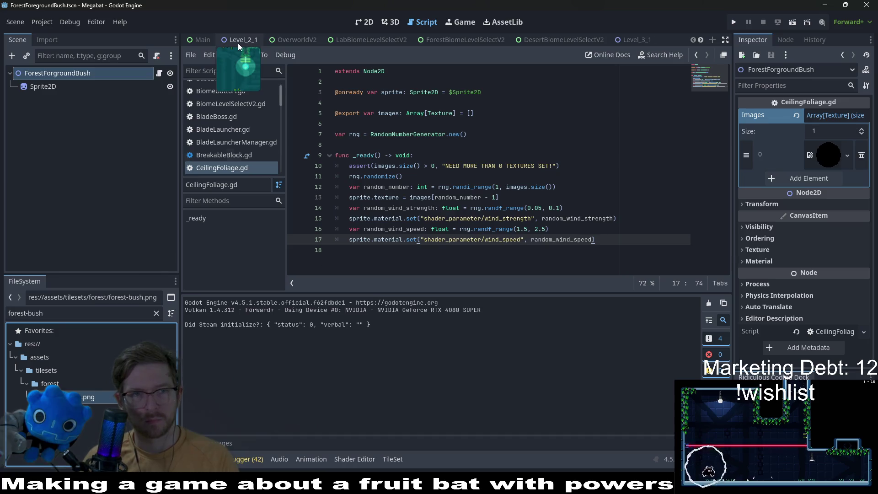
{"action": "left_click", "coordinate": [239, 41]}
Play-test Level_2_1, flying the bat over the pit to the fruit, then restart and quit.
{"action": "left_click", "coordinate": [792, 23]}
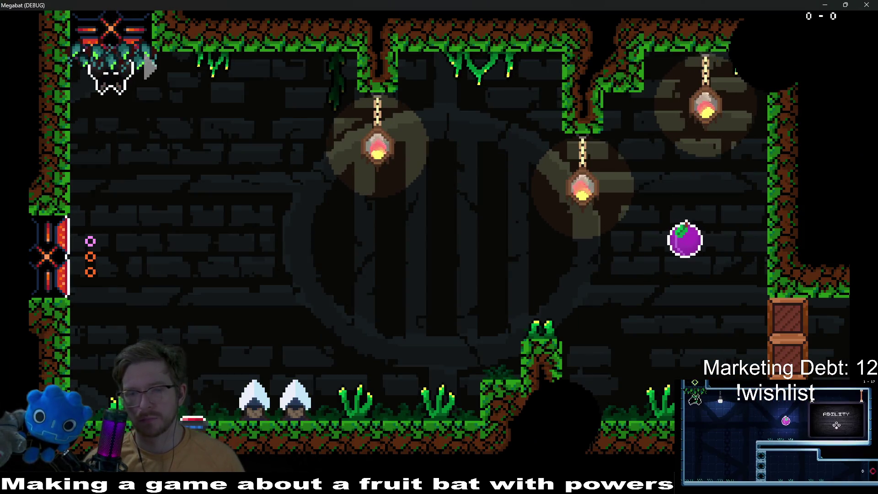
{"action": "key", "text": "Right"}
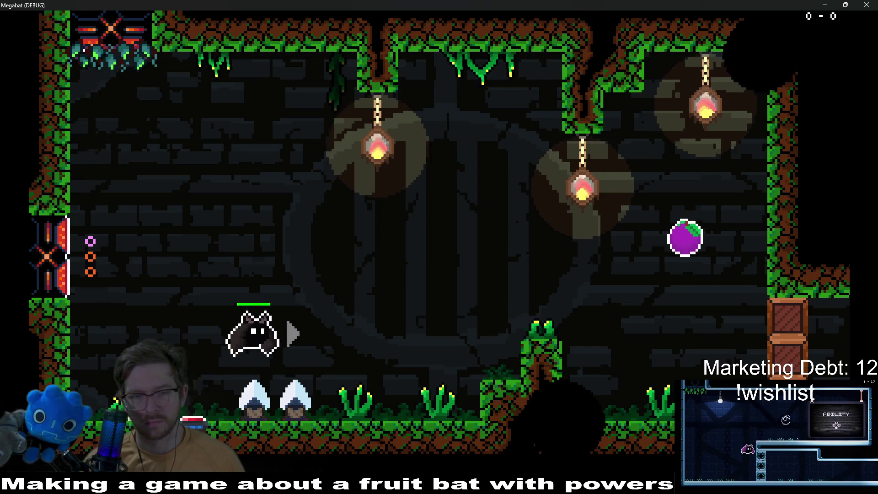
{"action": "key", "text": "Right"}
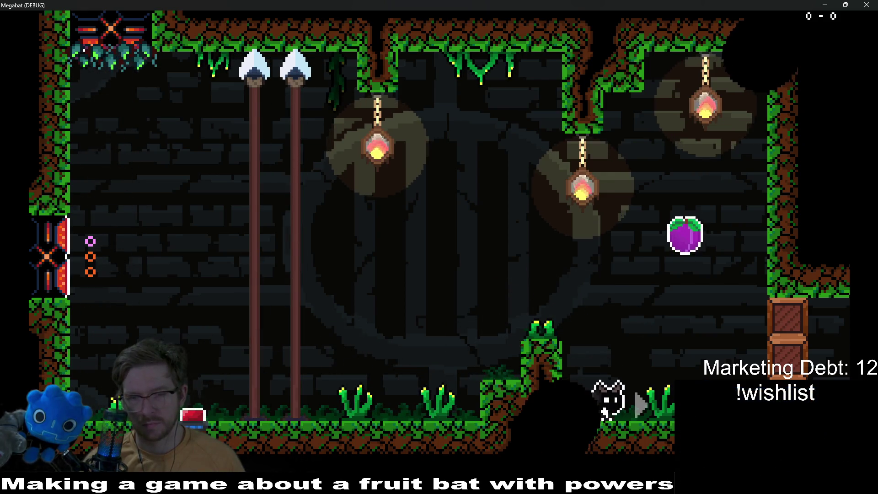
{"action": "key", "text": "Right"}
{"action": "key", "text": "Up"}
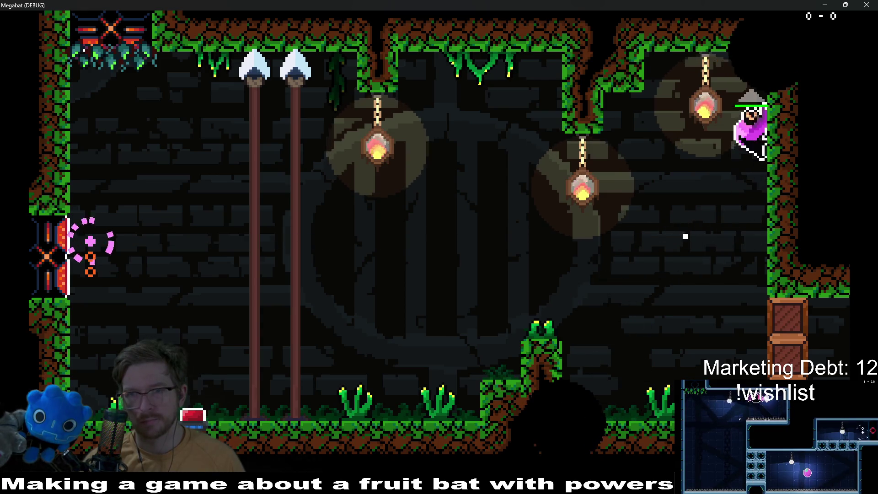
{"action": "key", "text": "Right"}
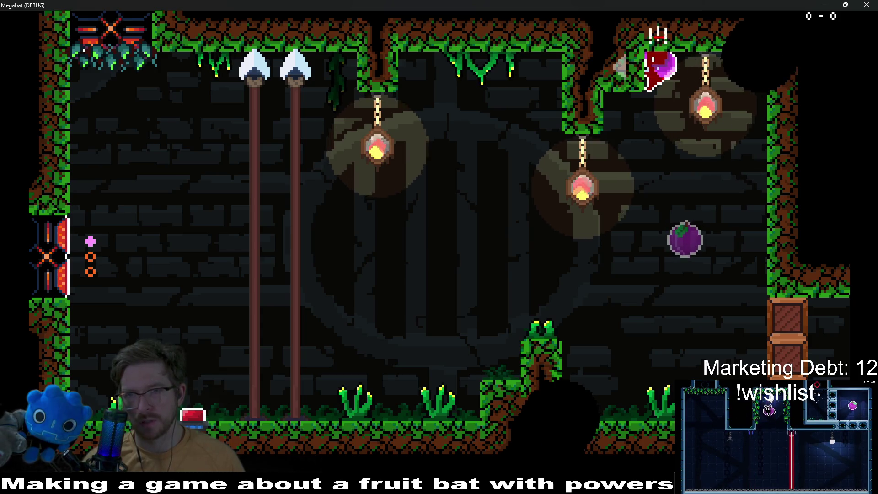
{"action": "key", "text": "Left"}
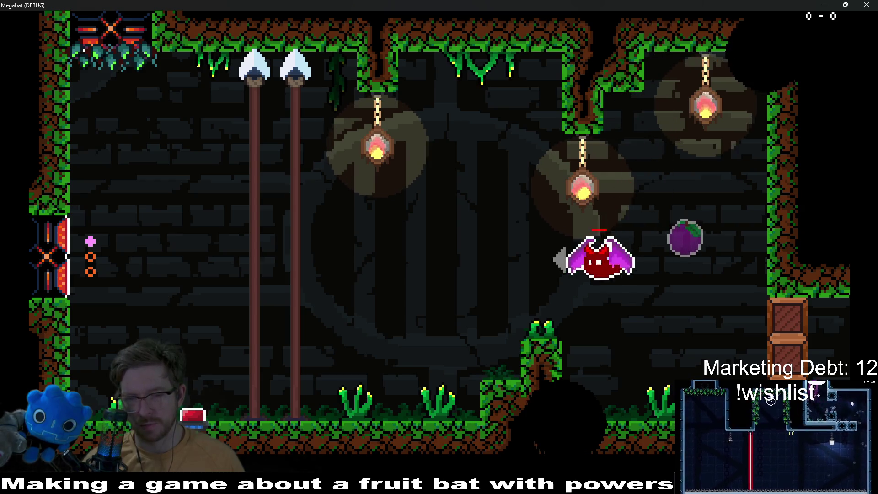
{"action": "key", "text": "Right"}
{"action": "key", "text": "space"}
{"action": "key", "text": "Left"}
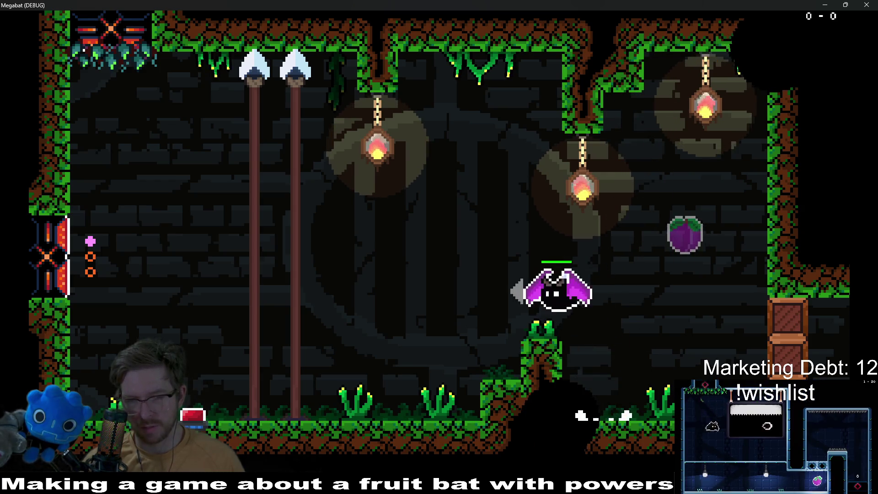
{"action": "key", "text": "r"}
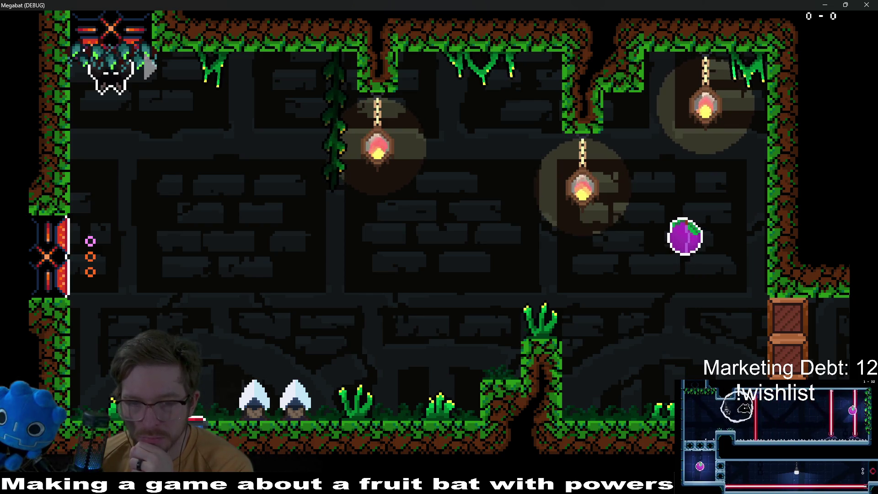
{"action": "key", "text": "F8"}
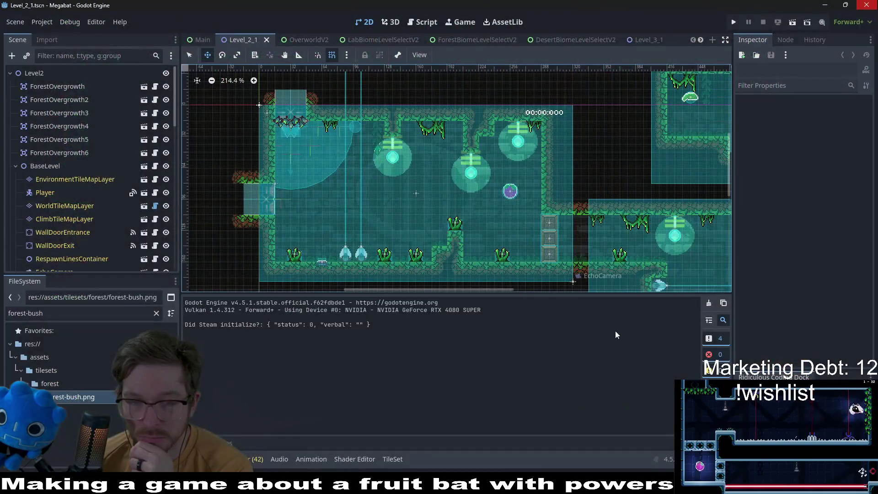
Delete ForestOvergrowth through ForestOvergrowth6 from Level2 and run the level again.
{"action": "left_click", "coordinate": [72, 153]}
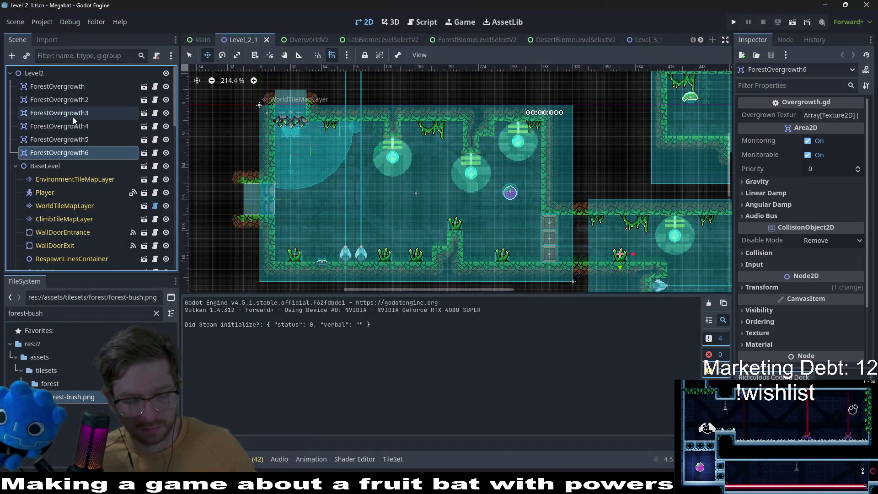
{"action": "left_click", "coordinate": [55, 88], "text": "shift"}
{"action": "key", "text": "Delete"}
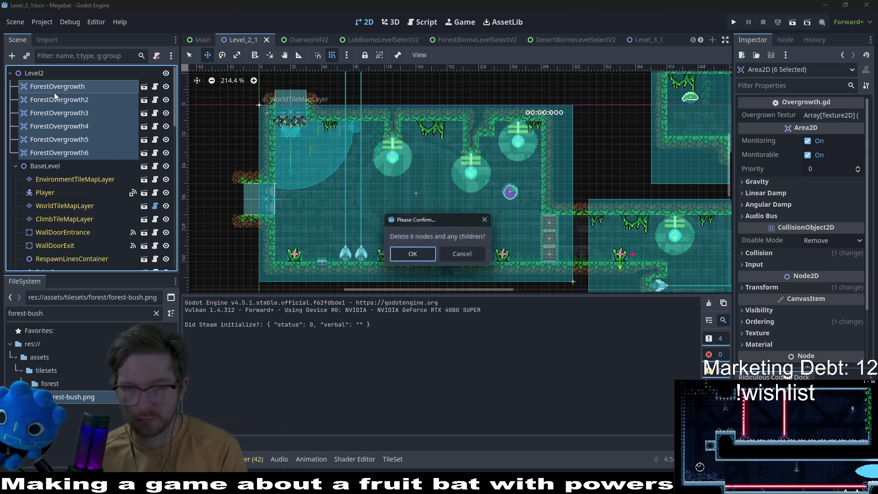
{"action": "key", "text": "Return"}
{"action": "left_click", "coordinate": [794, 23]}
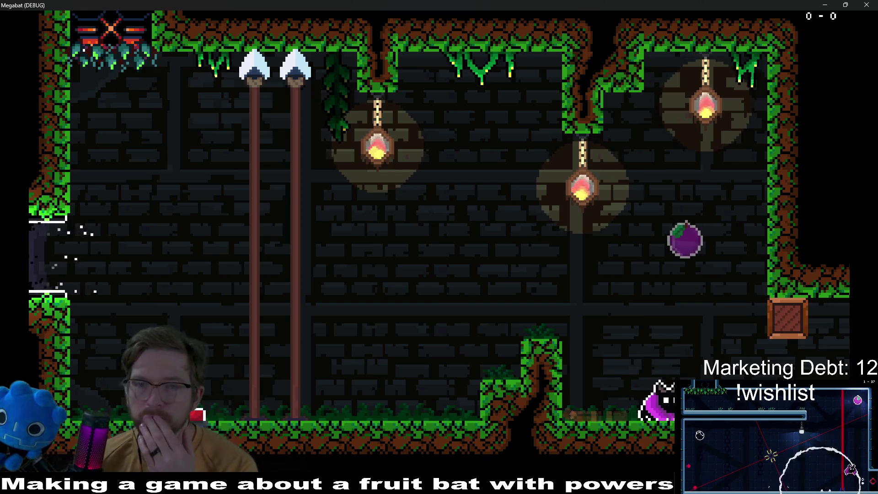
Paste the six ForestOvergrowth bushes back under the Level2 root and save the scene.
{"action": "left_click", "coordinate": [873, 6]}
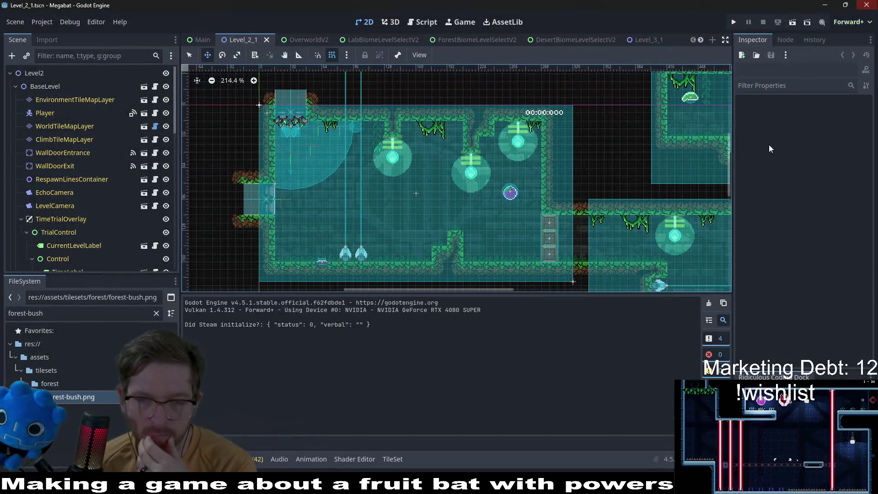
{"action": "mouse_move", "coordinate": [639, 485]}
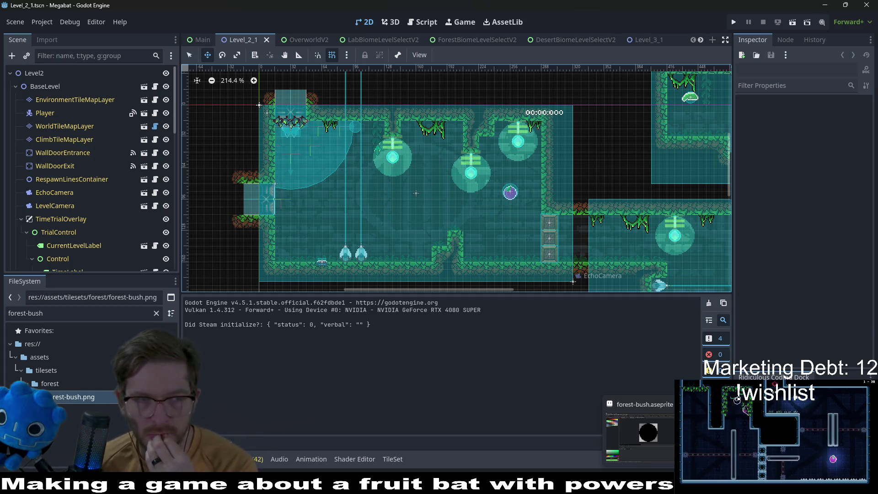
{"action": "left_click", "coordinate": [34, 73]}
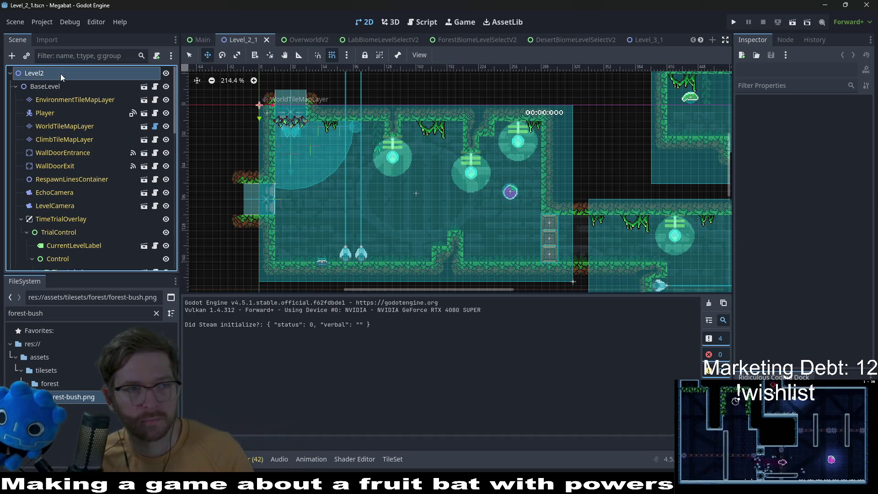
{"action": "key", "text": "ctrl+v"}
{"action": "key", "text": "ctrl+s"}
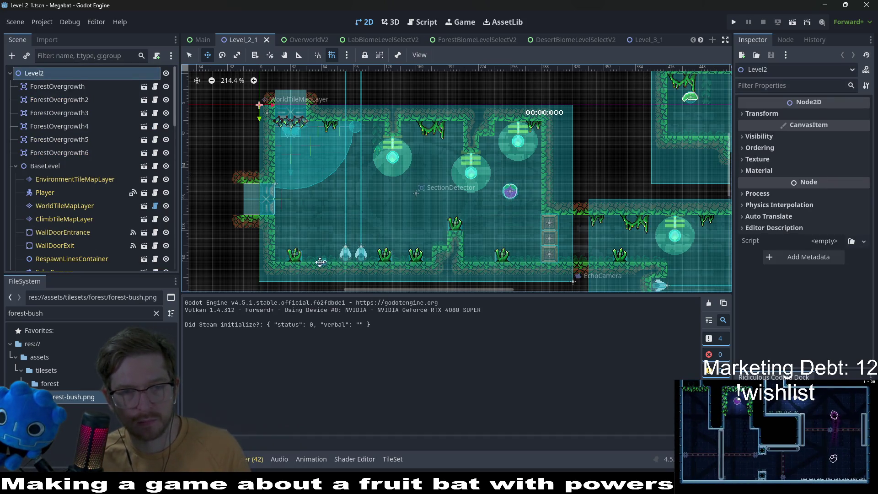
Launch the game and fly the bat around the green pillar to eat the purple fruit.
{"action": "left_click", "coordinate": [798, 22]}
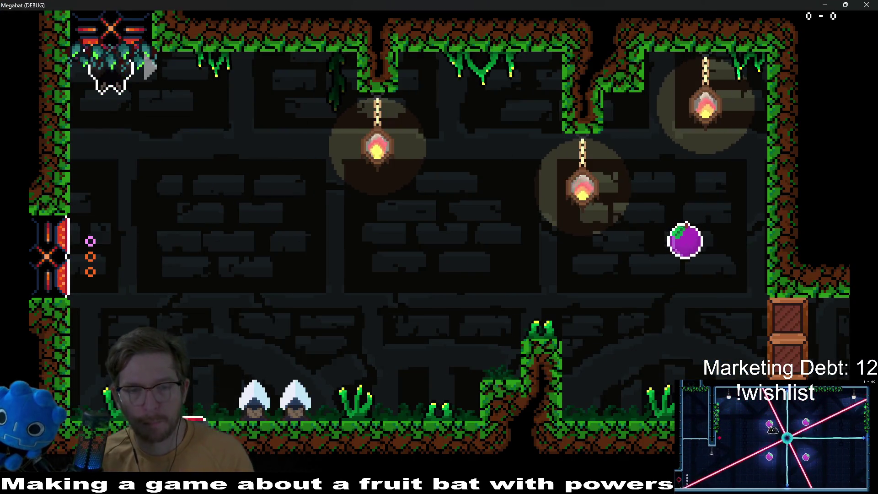
{"action": "key", "text": "Right"}
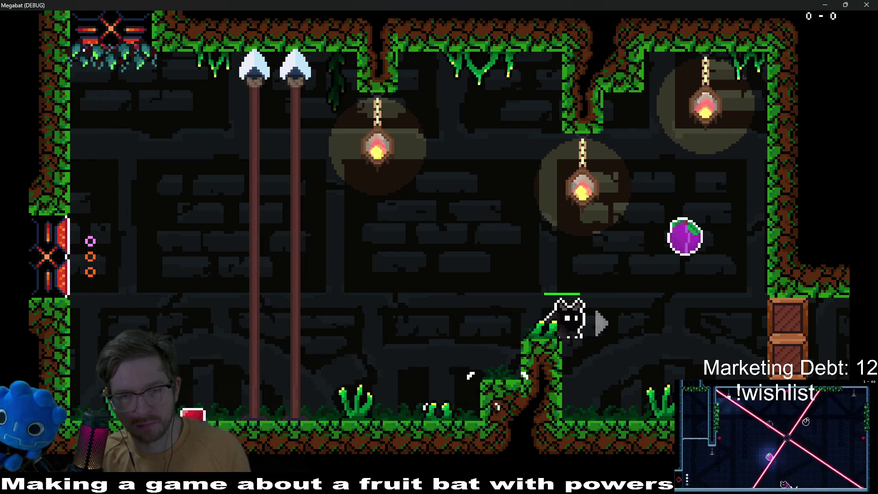
{"action": "key", "text": "Left"}
{"action": "key", "text": "Right"}
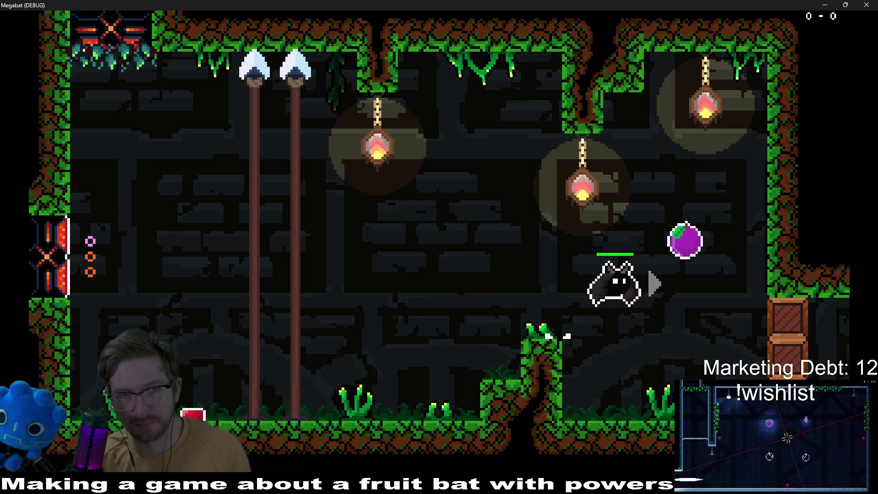
{"action": "key", "text": "Left"}
{"action": "key", "text": "Right"}
{"action": "key", "text": "Right"}
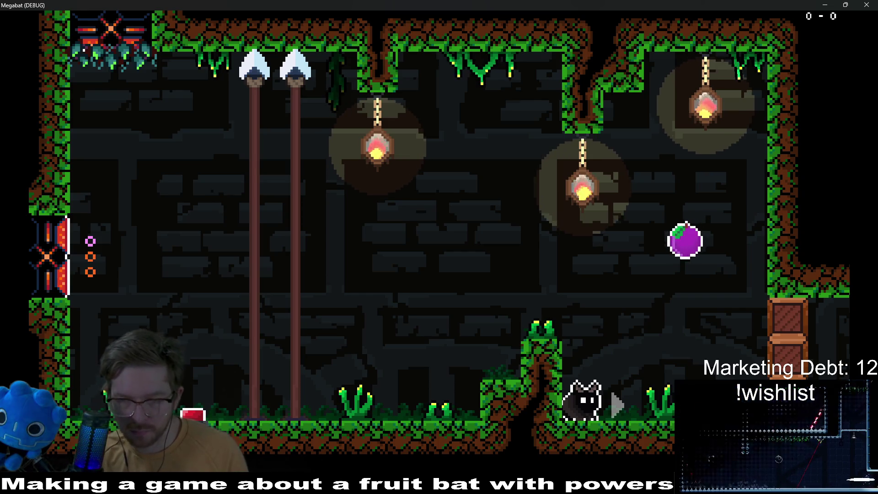
{"action": "key", "text": "Right"}
{"action": "key", "text": "space"}
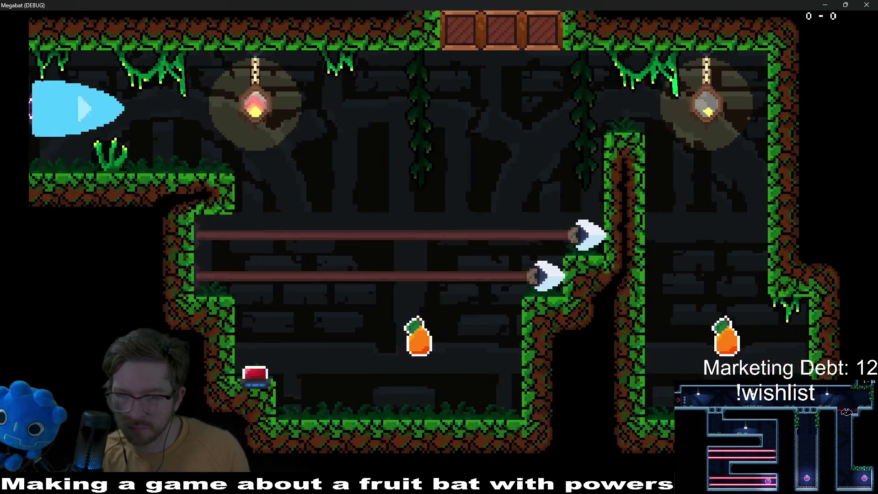
Fly through the next room collecting fruits and hitting the red button, exit left, then close the game.
{"action": "key", "text": "Left"}
{"action": "key", "text": "space"}
{"action": "key", "text": "Right"}
{"action": "key", "text": "space"}
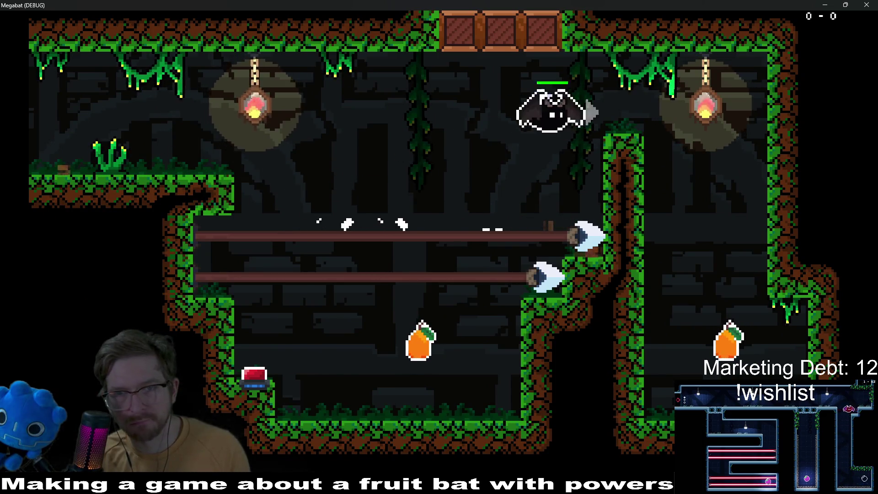
{"action": "key", "text": "Left"}
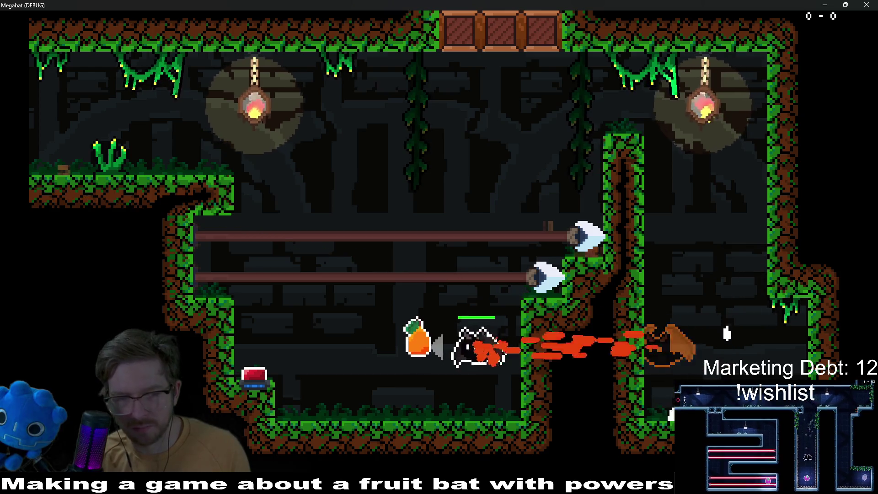
{"action": "key", "text": "Right"}
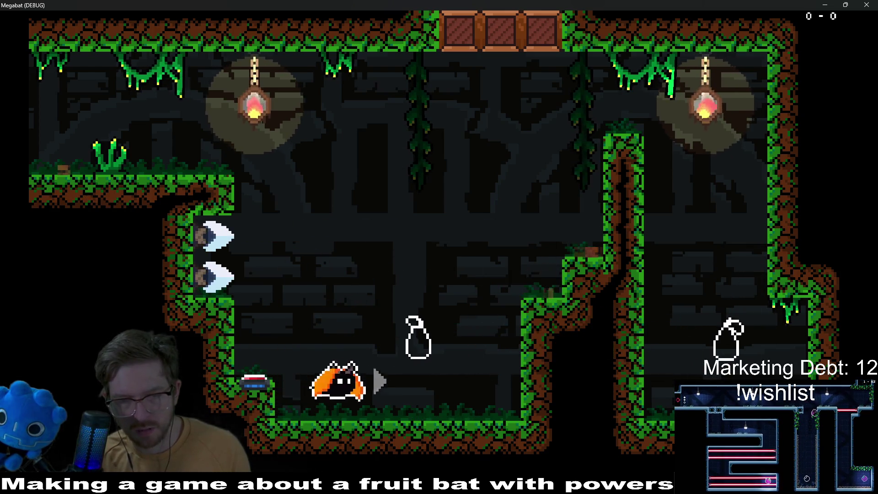
{"action": "key", "text": "space"}
{"action": "key", "text": "Left"}
{"action": "key", "text": "Left"}
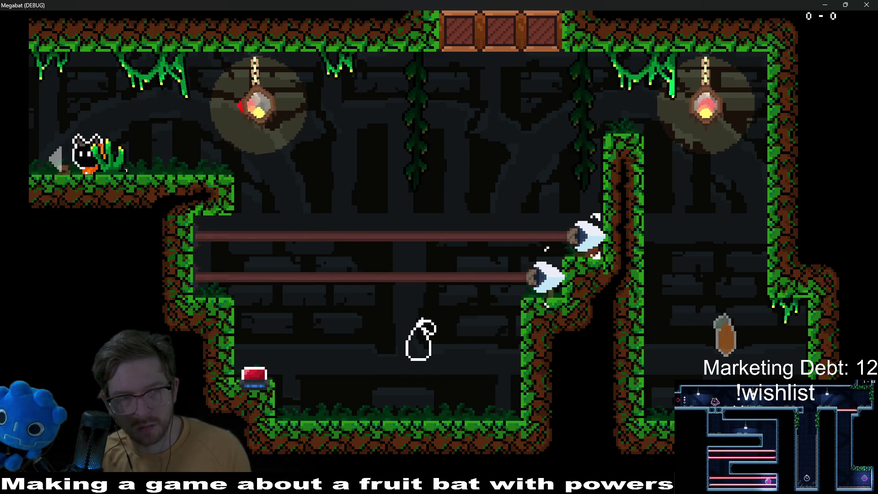
{"action": "key", "text": "Left"}
{"action": "key", "text": "space"}
{"action": "key", "text": "Right"}
{"action": "key", "text": "Right"}
{"action": "key", "text": "space"}
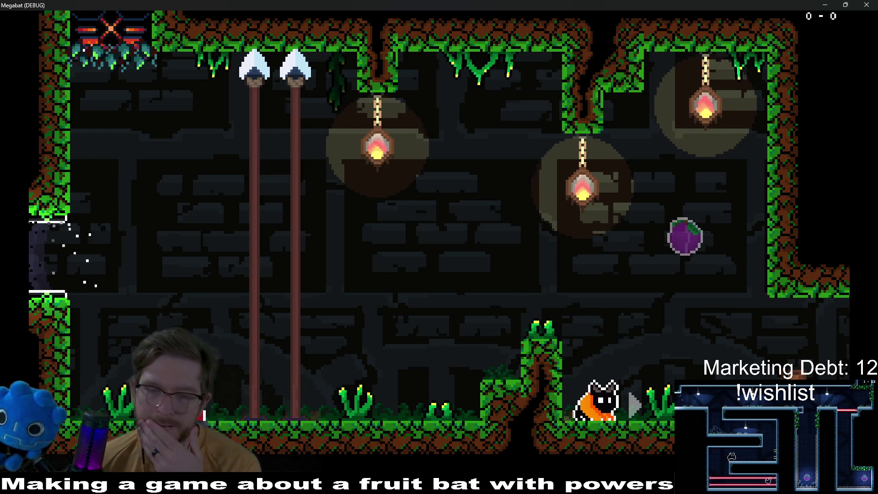
{"action": "left_click", "coordinate": [866, 5]}
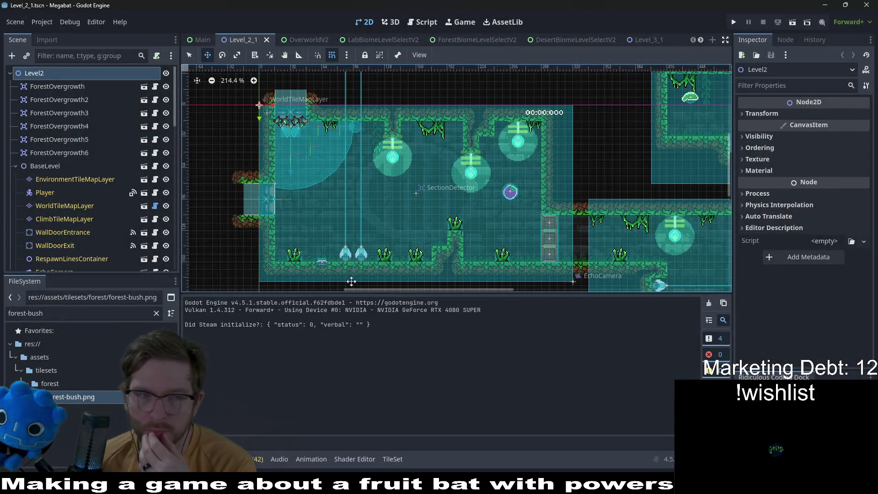
Delete the three nodes ForestOvergrowth4 through ForestOvergrowth6.
{"action": "scroll", "coordinate": [354, 281], "scroll_direction": "up", "scroll_amount": 2}
{"action": "left_click", "coordinate": [59, 140]}
{"action": "left_click", "coordinate": [83, 152], "text": "ctrl"}
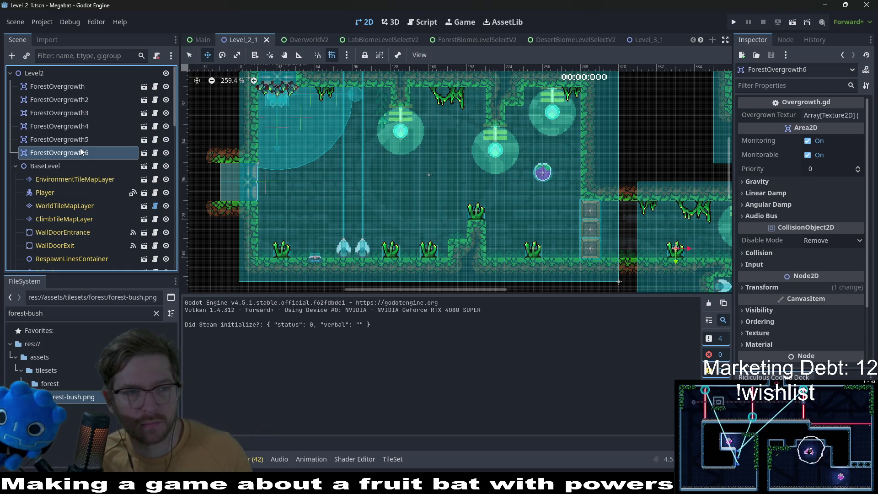
{"action": "left_click", "coordinate": [92, 126], "text": "ctrl"}
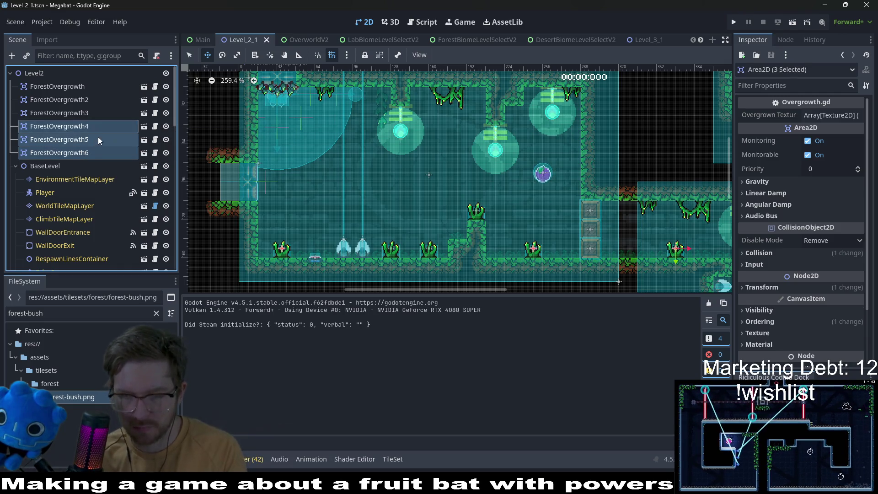
{"action": "key", "text": "Delete"}
{"action": "key", "text": "Return"}
Locate the remaining bushes by selecting ForestOvergrowth, ForestOvergrowth2 and ForestOvergrowth3.
{"action": "left_click", "coordinate": [38, 112]}
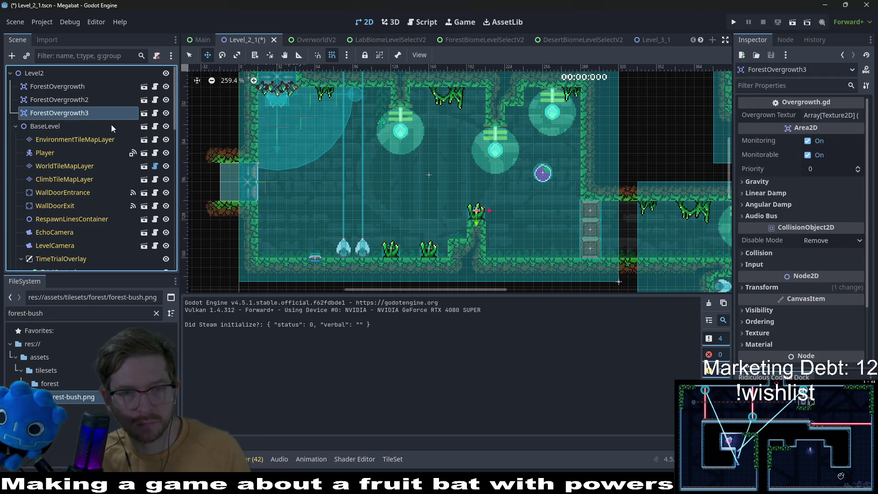
{"action": "left_click", "coordinate": [63, 98]}
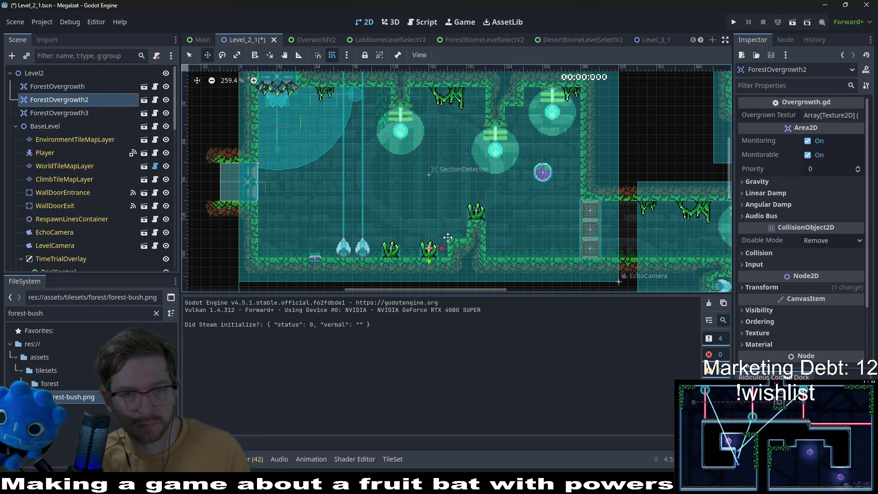
{"action": "left_click", "coordinate": [71, 90]}
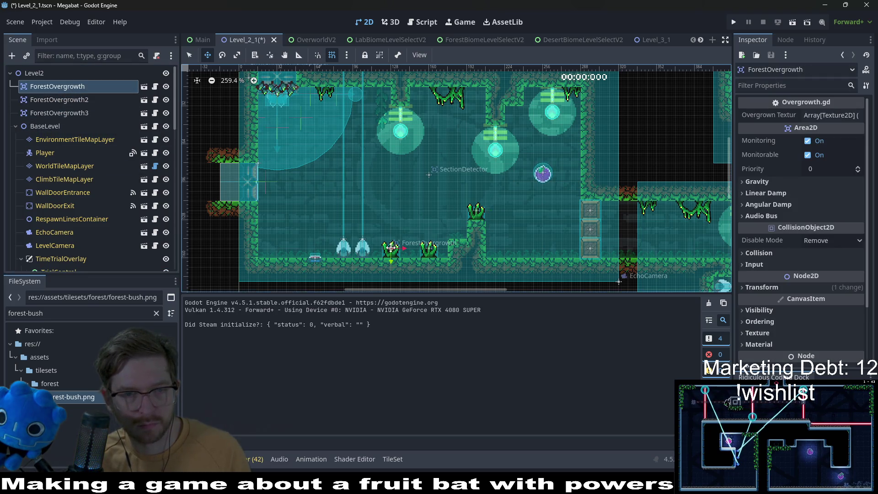
{"action": "scroll", "coordinate": [279, 251], "scroll_direction": "up", "scroll_amount": 4}
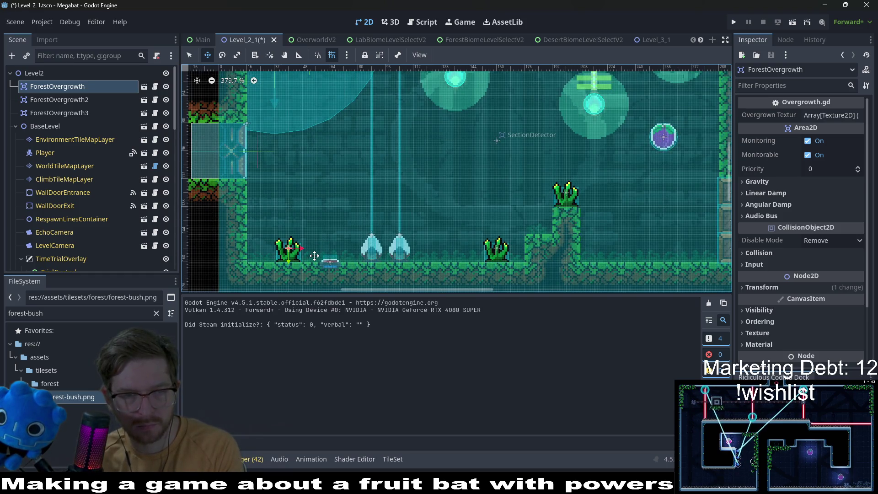
{"action": "scroll", "coordinate": [589, 249], "scroll_direction": "down", "scroll_amount": 4}
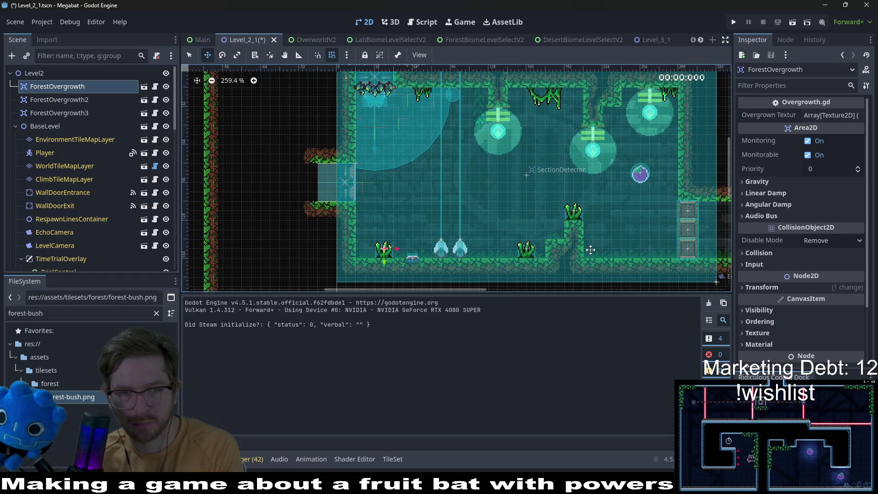
{"action": "left_click", "coordinate": [60, 112]}
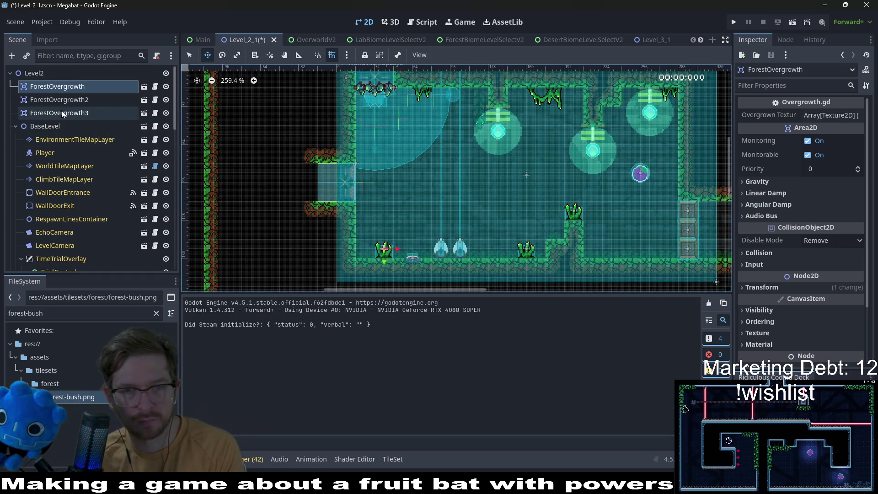
{"action": "scroll", "coordinate": [520, 206], "scroll_direction": "right", "scroll_amount": 5}
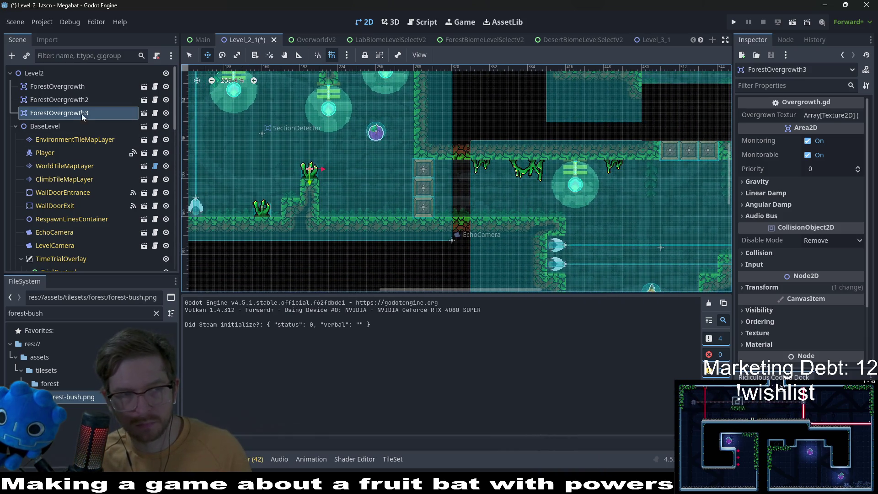
Duplicate the bush twice, placing copies on the next room's floor and the lower room's floor.
{"action": "key", "text": "ctrl+d"}
{"action": "mouse_move", "coordinate": [304, 177]}
{"action": "left_mouse_down"}
{"action": "mouse_move", "coordinate": [550, 218]}
{"action": "mouse_move", "coordinate": [532, 218]}
{"action": "left_mouse_up"}
{"action": "scroll", "coordinate": [572, 221], "scroll_direction": "up", "scroll_amount": 6}
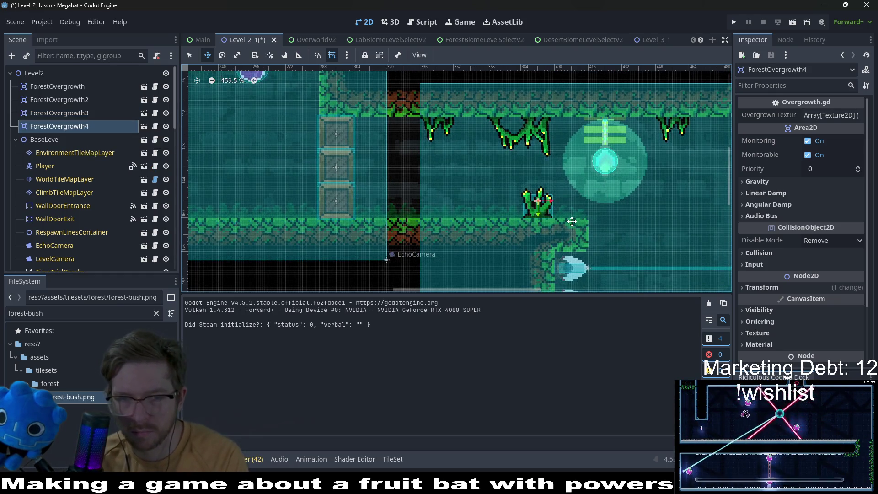
{"action": "scroll", "coordinate": [571, 221], "scroll_direction": "down", "scroll_amount": 4}
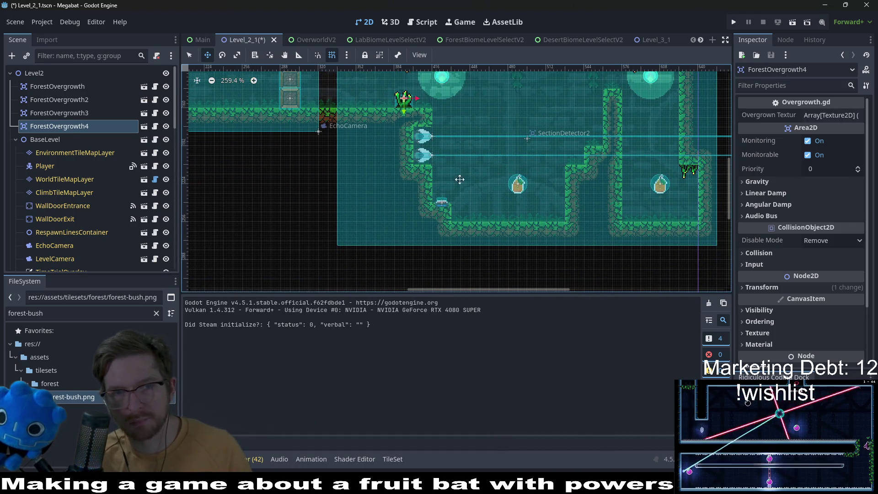
{"action": "key", "text": "ctrl+d"}
{"action": "left_click_drag", "start_coordinate": [411, 104], "coordinate": [500, 216]}
{"action": "scroll", "coordinate": [500, 216], "scroll_direction": "up", "scroll_amount": 3}
{"action": "scroll", "coordinate": [536, 221], "scroll_direction": "down", "scroll_amount": 3}
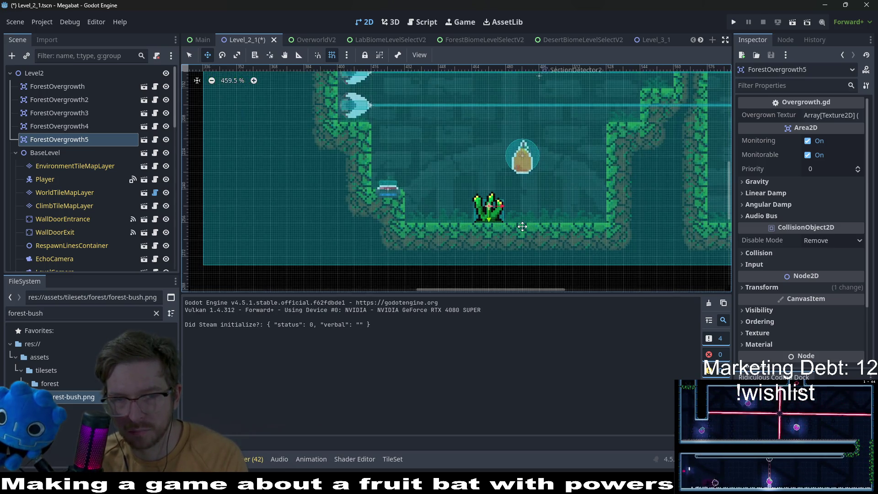
Save the level scene and run it as the current scene.
{"action": "scroll", "coordinate": [542, 216], "scroll_direction": "right", "scroll_amount": 5}
{"action": "scroll", "coordinate": [530, 233], "scroll_direction": "up", "scroll_amount": 2}
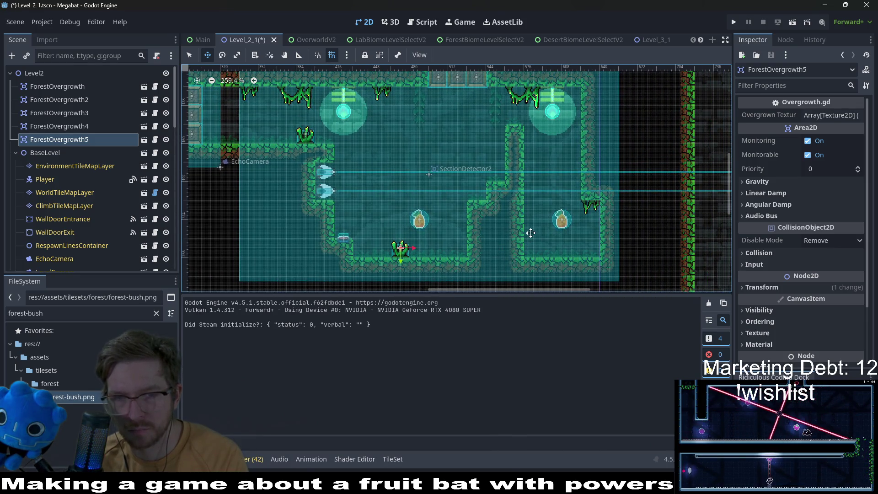
{"action": "scroll", "coordinate": [520, 240], "scroll_direction": "up", "scroll_amount": 3}
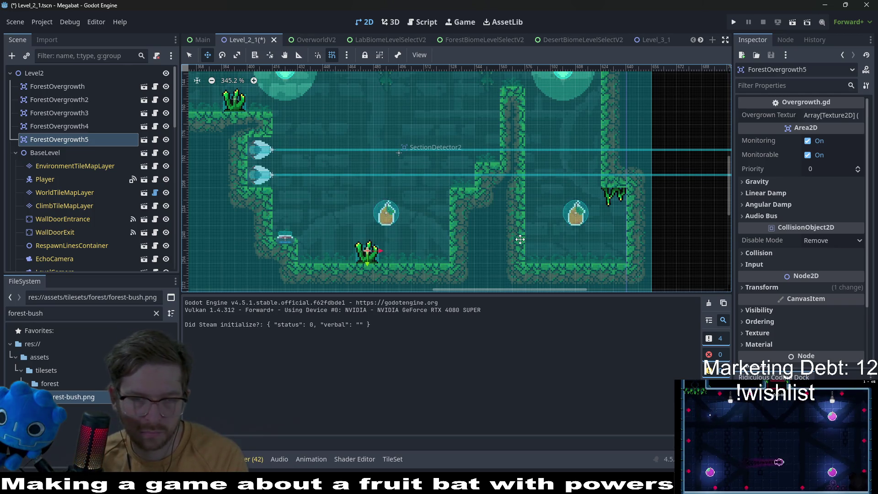
{"action": "scroll", "coordinate": [519, 239], "scroll_direction": "down", "scroll_amount": 5}
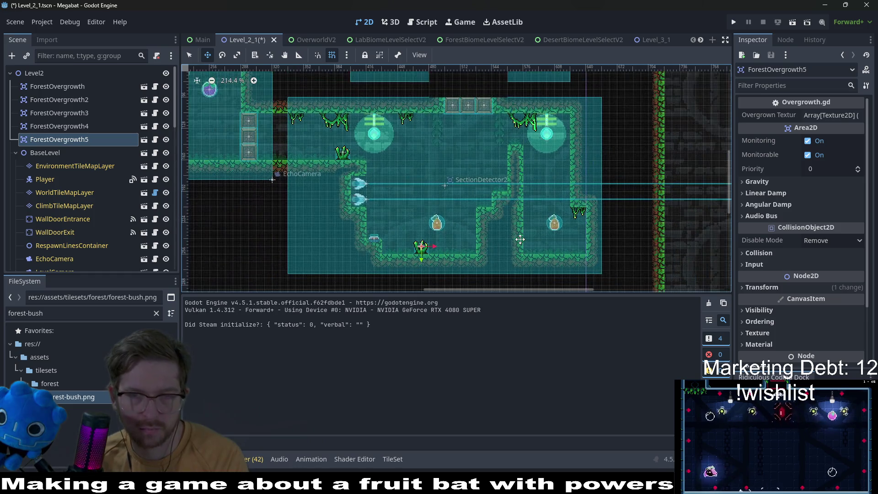
{"action": "key", "text": "ctrl+s"}
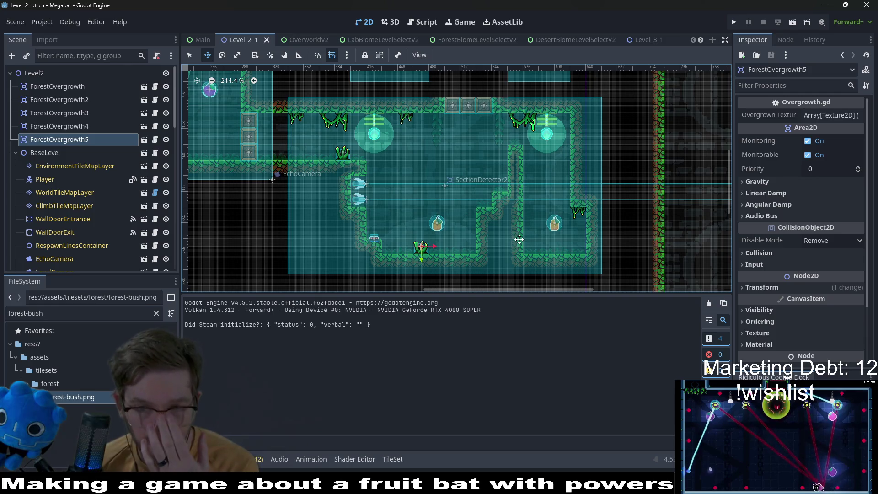
{"action": "scroll", "coordinate": [397, 191], "scroll_direction": "down", "scroll_amount": 3}
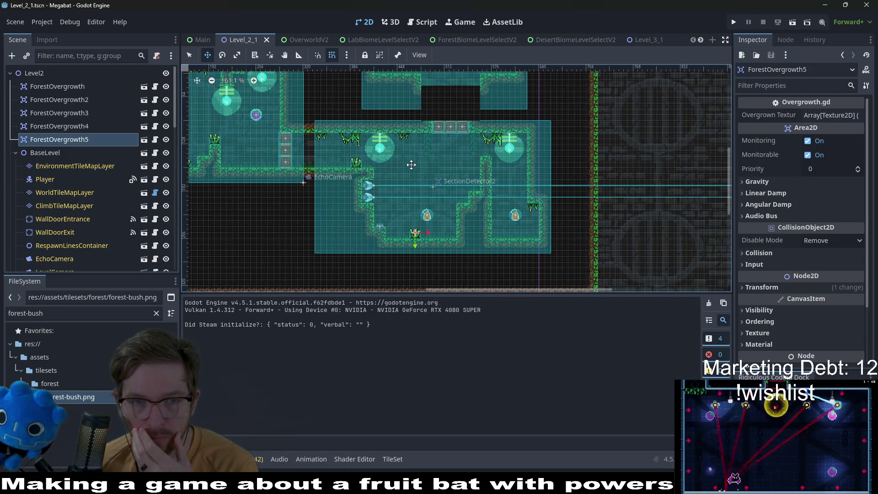
{"action": "left_click", "coordinate": [792, 24]}
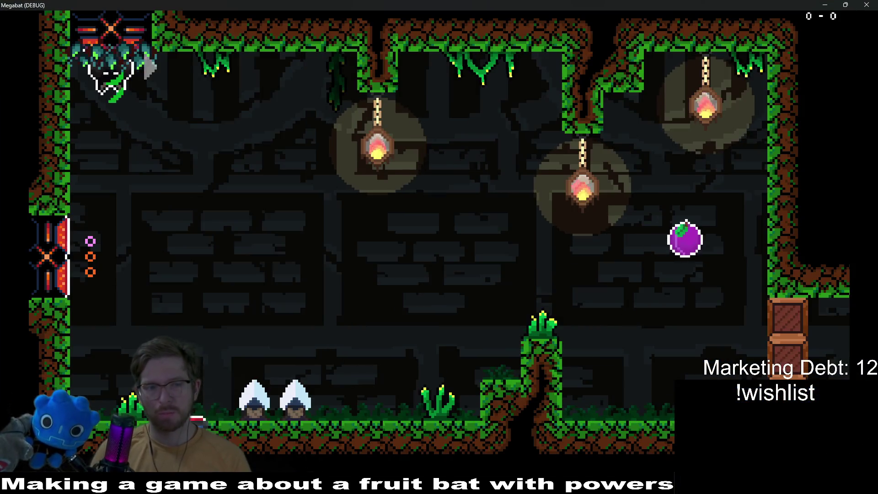
Fly the bat through the plum, collect both oranges, and press the red button.
{"action": "key", "text": "Right"}
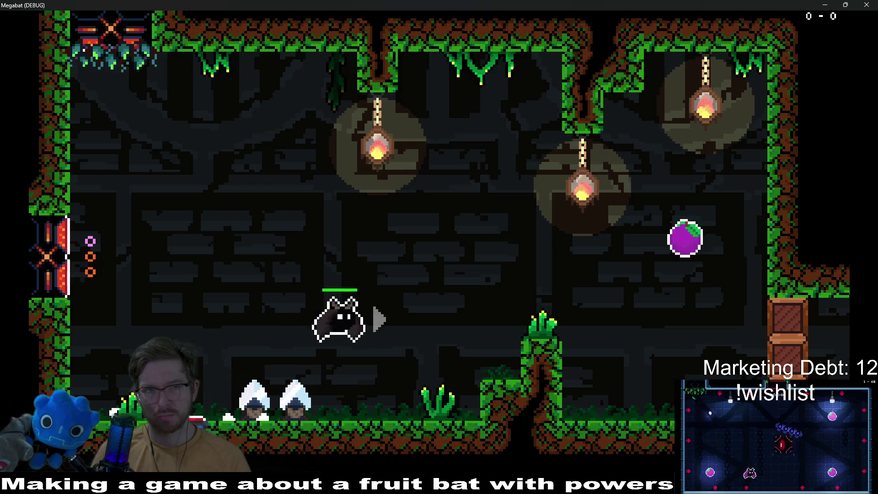
{"action": "key", "text": "space"}
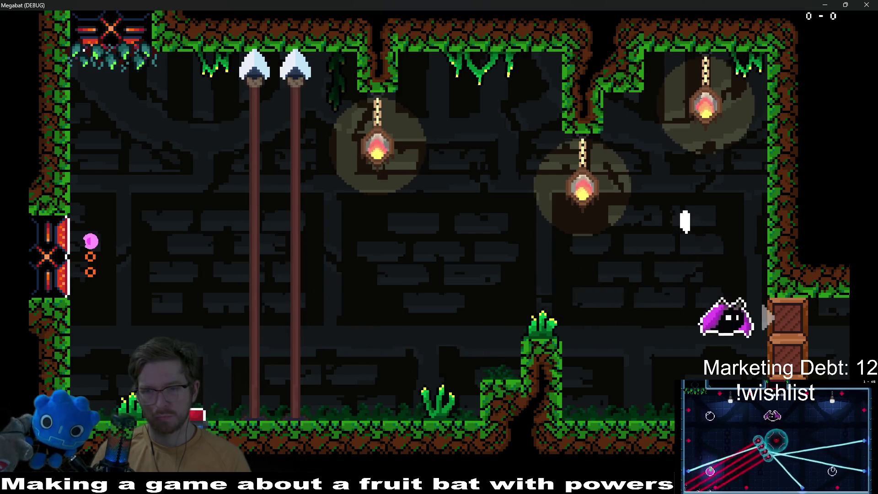
{"action": "key", "text": "Right"}
{"action": "key", "text": "space"}
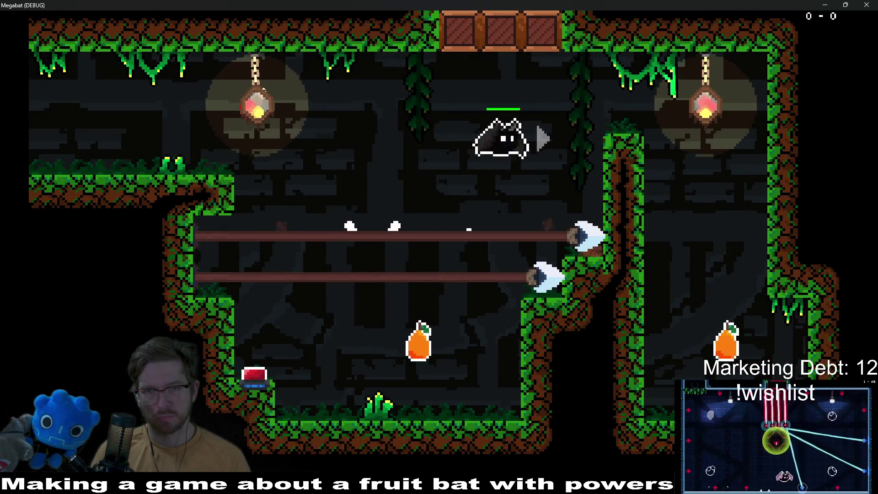
{"action": "key", "text": "Left"}
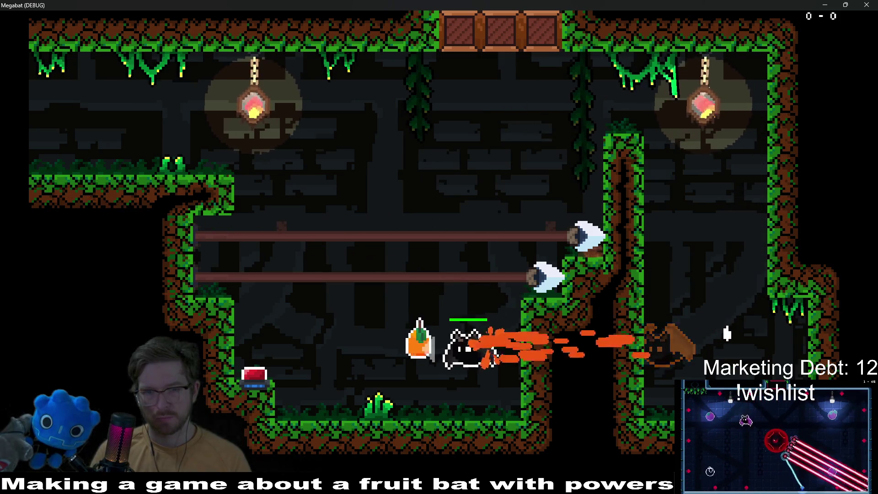
{"action": "key", "text": "Left"}
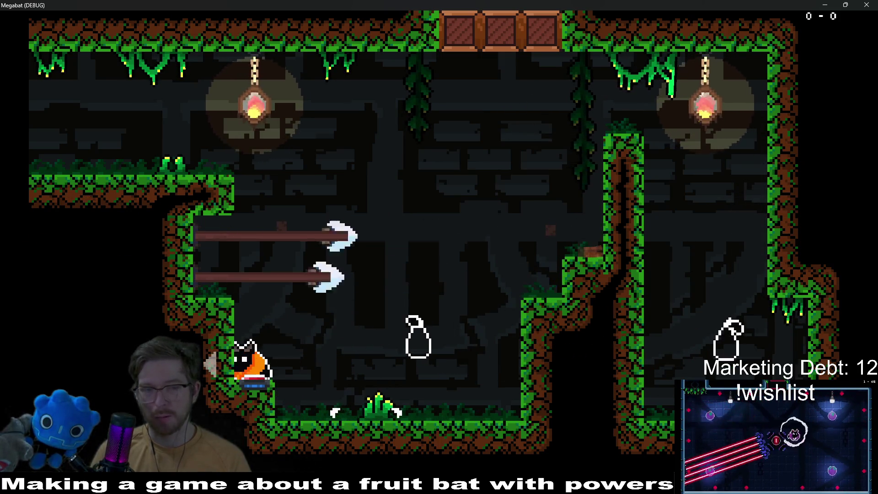
{"action": "key", "text": "space"}
{"action": "key", "text": "Right"}
{"action": "key", "text": "Left"}
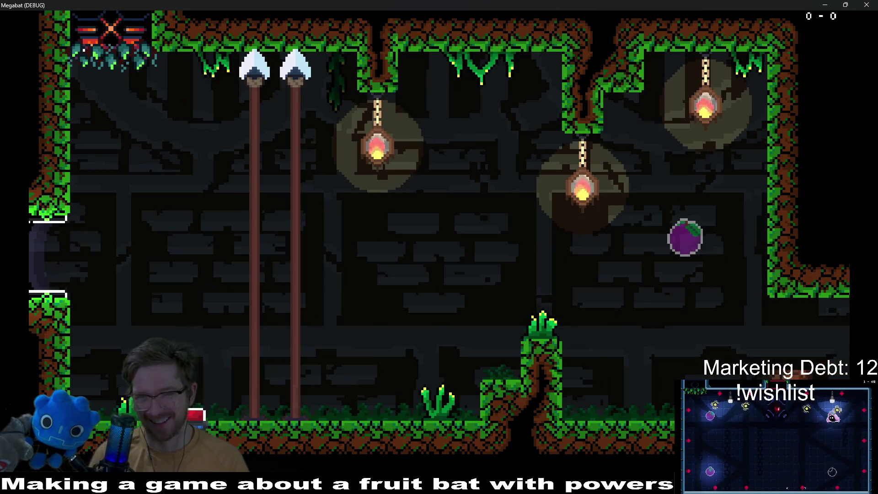
Fly left past the grassy pillar to grab the purple plum, then move into the next room.
{"action": "key", "text": "Left"}
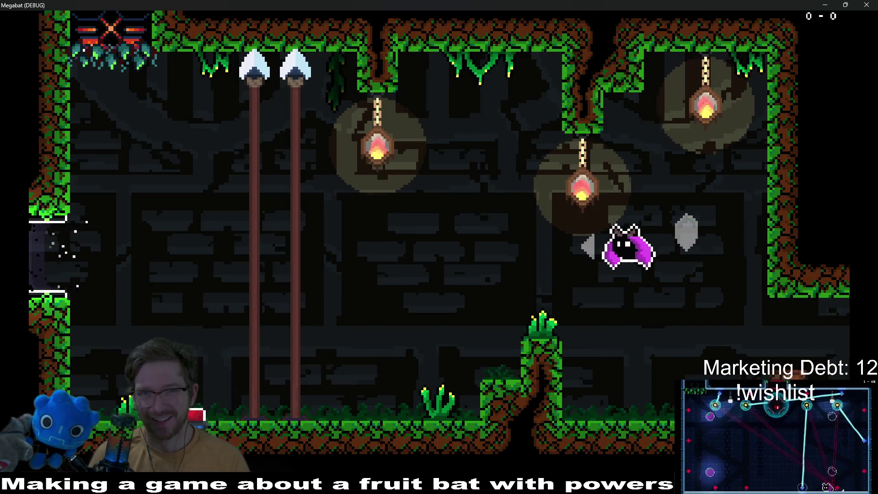
{"action": "key", "text": "Left"}
{"action": "key", "text": "space"}
{"action": "key", "text": "Left"}
{"action": "key", "text": "Right"}
{"action": "key", "text": "space"}
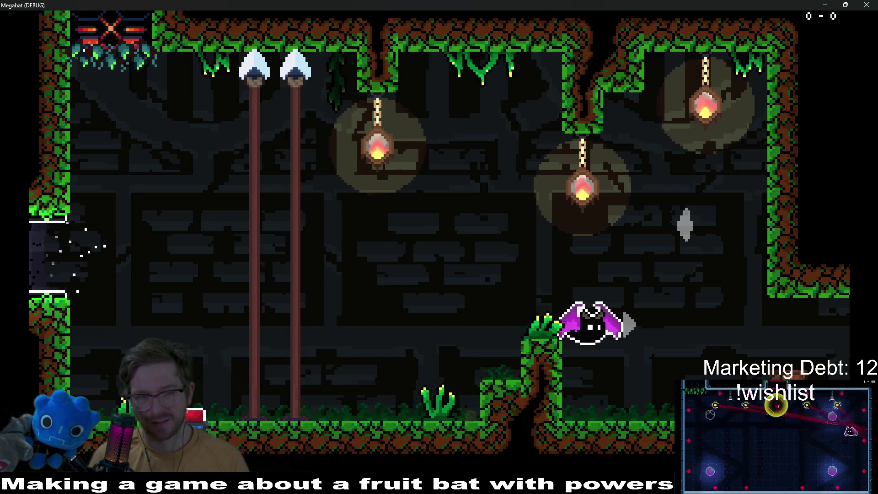
{"action": "key", "text": "Right"}
{"action": "key", "text": "Left"}
{"action": "key", "text": "space"}
{"action": "key", "text": "space"}
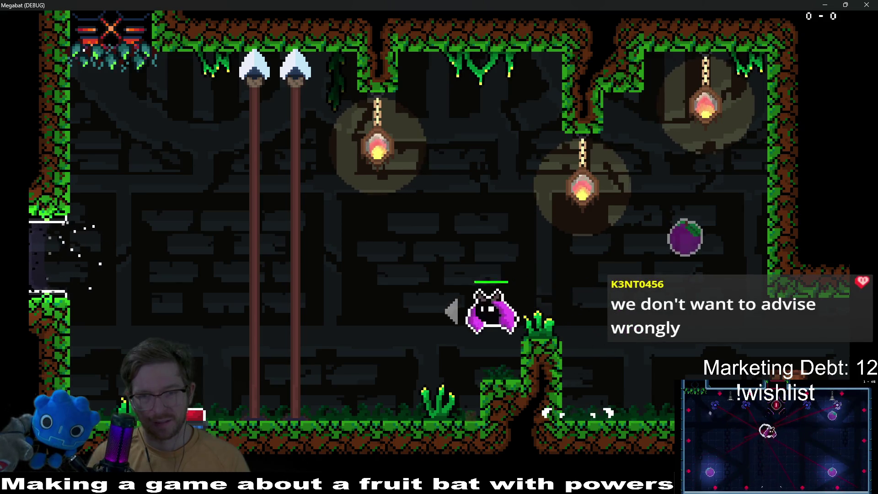
{"action": "key", "text": "Left"}
{"action": "key", "text": "Right"}
{"action": "key", "text": "space"}
{"action": "key", "text": "space"}
{"action": "key", "text": "Left"}
{"action": "key", "text": "Right"}
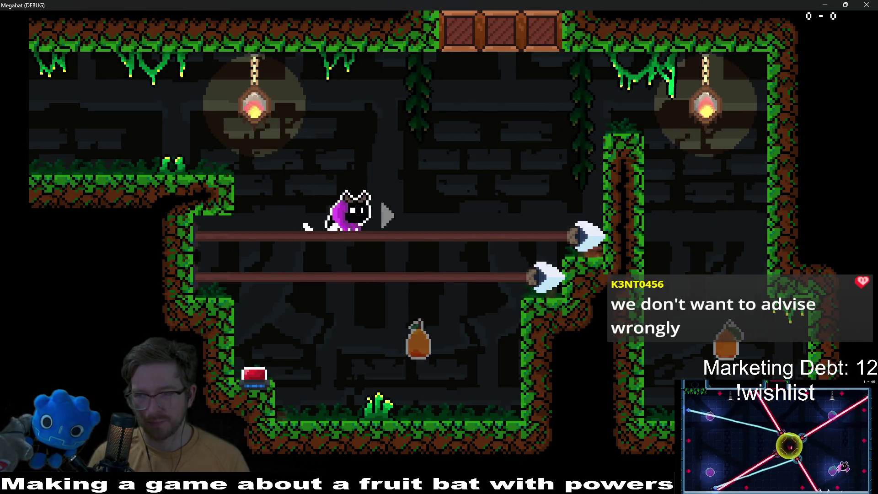
Dash up, land on the red button, pick up the elf hat, then close the game.
{"action": "key", "text": "Right"}
{"action": "key", "text": "space"}
{"action": "key", "text": "Down"}
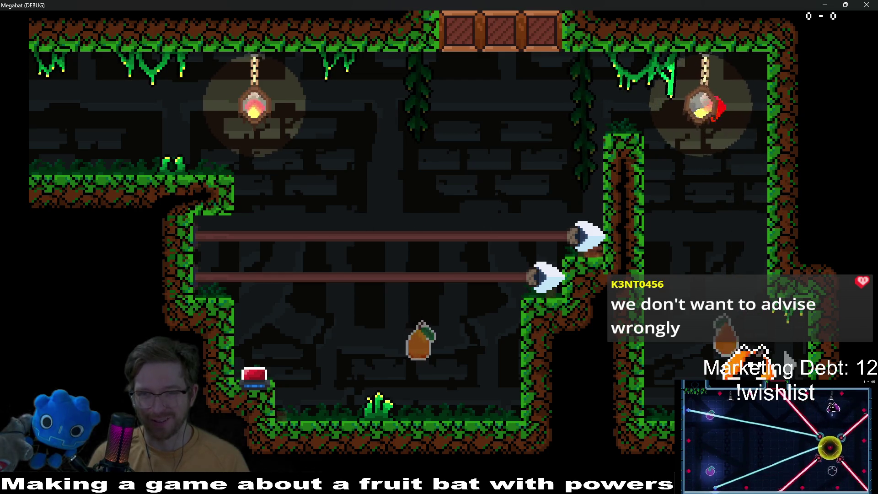
{"action": "key", "text": "Left"}
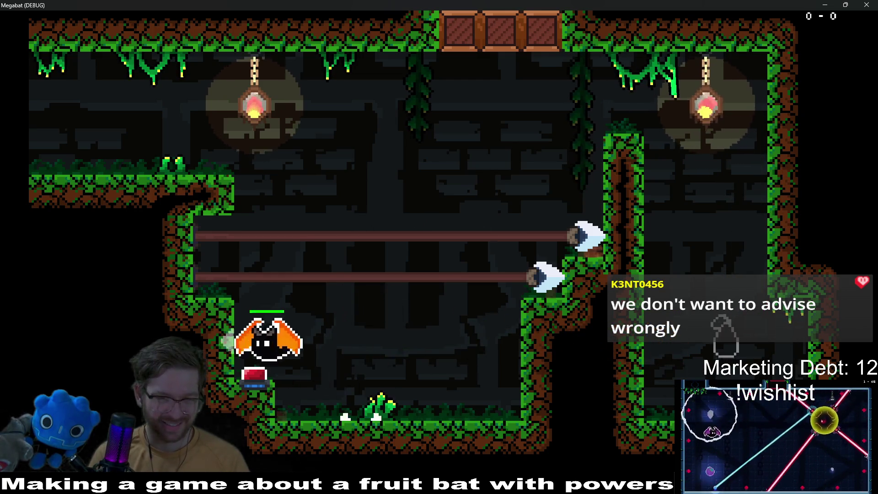
{"action": "key", "text": "Right"}
{"action": "key", "text": "Up"}
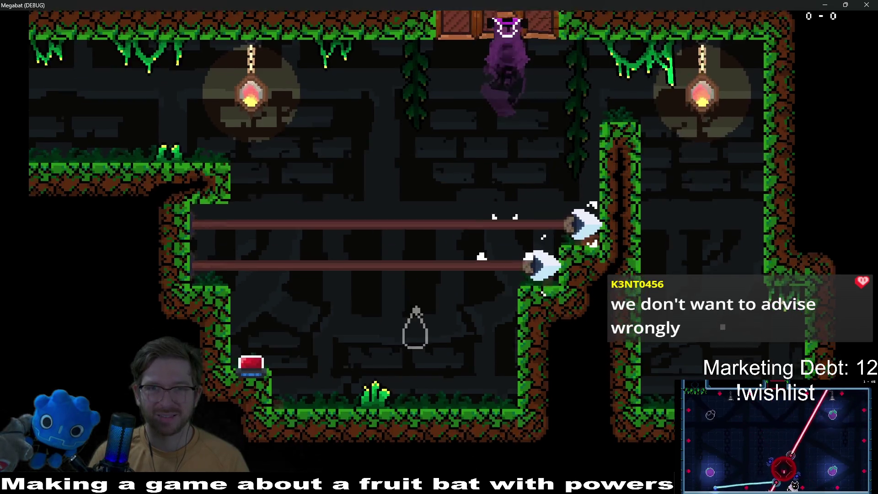
{"action": "key", "text": "Left"}
{"action": "key", "text": "Down"}
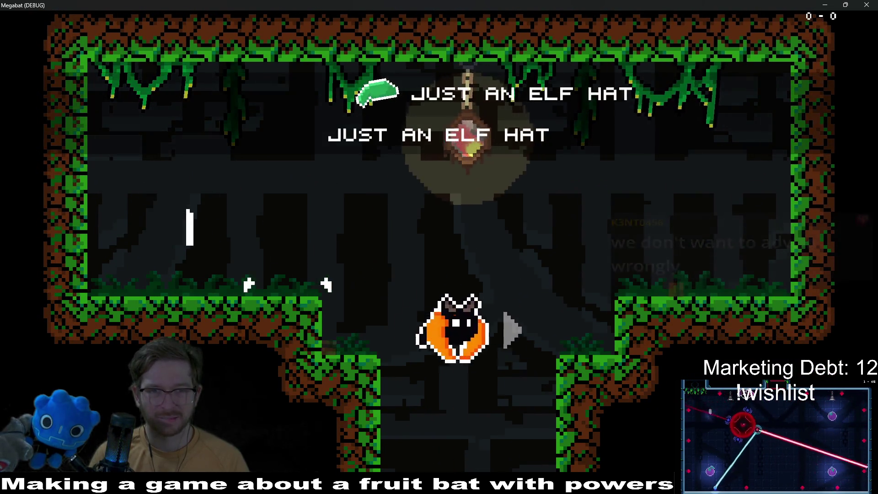
{"action": "key", "text": "Right"}
{"action": "key", "text": "Up"}
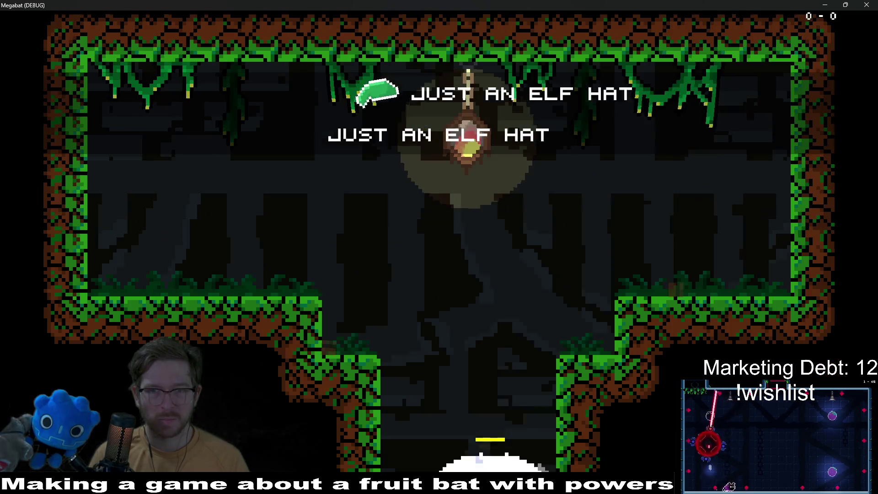
{"action": "key", "text": "Right"}
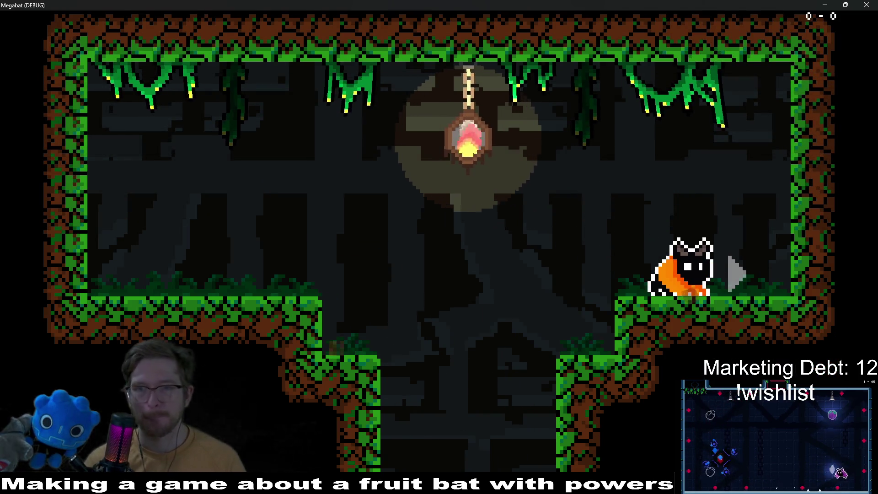
{"action": "left_click", "coordinate": [867, 5]}
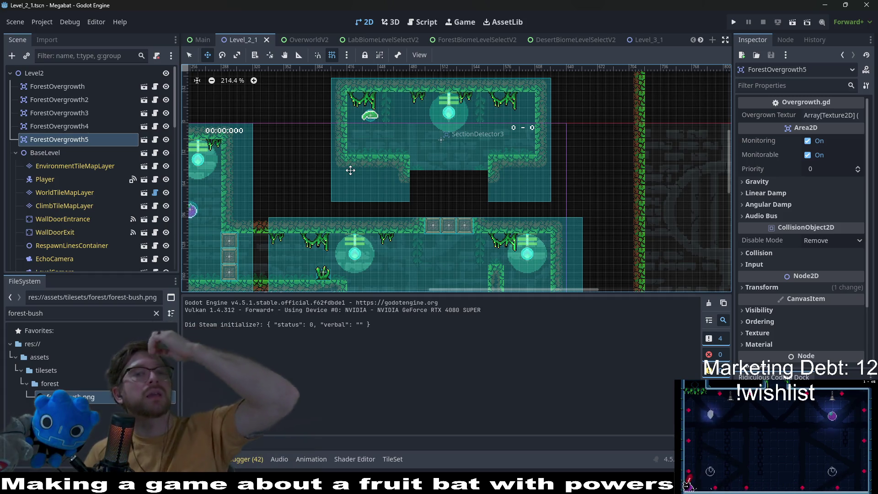
Duplicate ForestOvergrowth5 as ForestOvergrowth6 and place it on the upper room's left ledge.
{"action": "scroll", "coordinate": [361, 171], "scroll_direction": "up", "scroll_amount": 5}
{"action": "scroll", "coordinate": [395, 202], "scroll_direction": "up", "scroll_amount": 3}
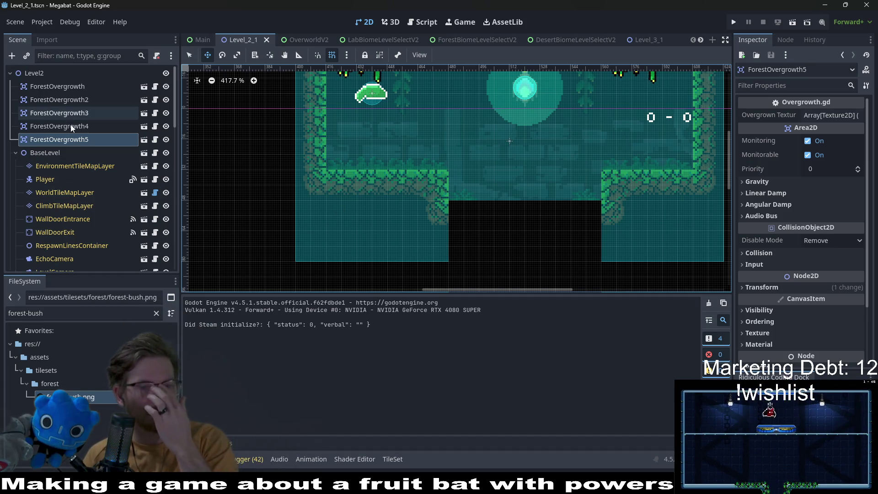
{"action": "left_click", "coordinate": [76, 138]}
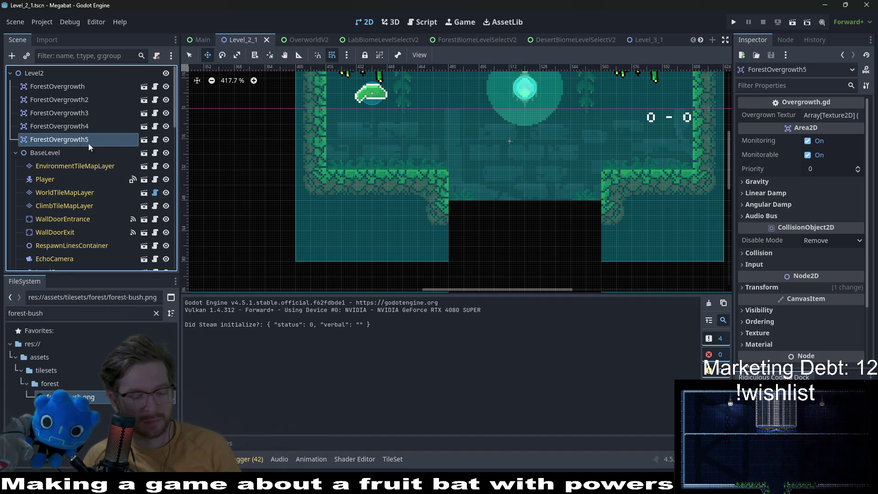
{"action": "key", "text": "ctrl+d"}
{"action": "scroll", "coordinate": [332, 230], "scroll_direction": "down", "scroll_amount": 5}
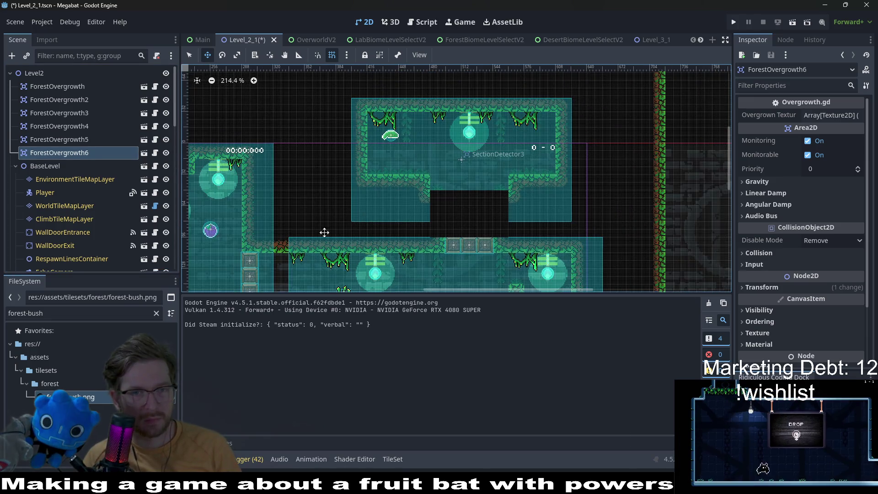
{"action": "mouse_move", "coordinate": [307, 117]}
{"action": "left_mouse_down"}
{"action": "mouse_move", "coordinate": [480, 209]}
{"action": "mouse_move", "coordinate": [402, 165]}
{"action": "left_mouse_up"}
Zoom the viewport in on the new ForestOvergrowth6 bush to inspect the clump sprite.
{"action": "scroll", "coordinate": [401, 169], "scroll_direction": "up", "scroll_amount": 7}
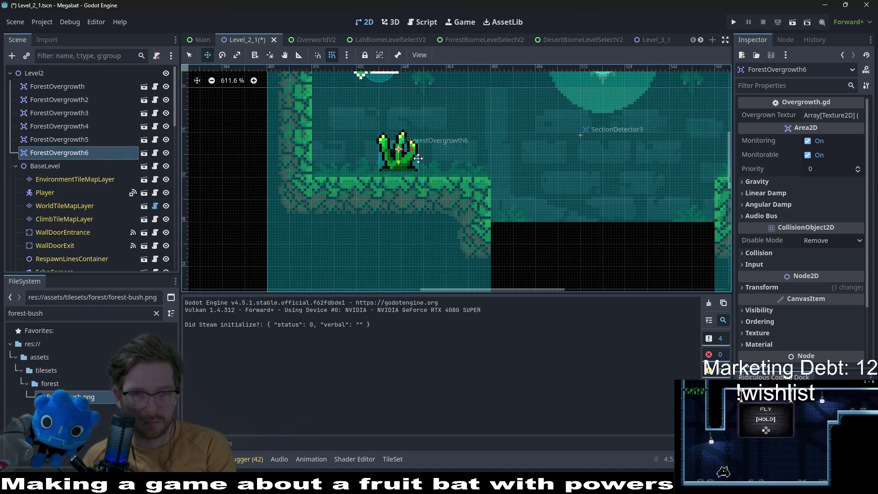
{"action": "scroll", "coordinate": [430, 174], "scroll_direction": "up", "scroll_amount": 4}
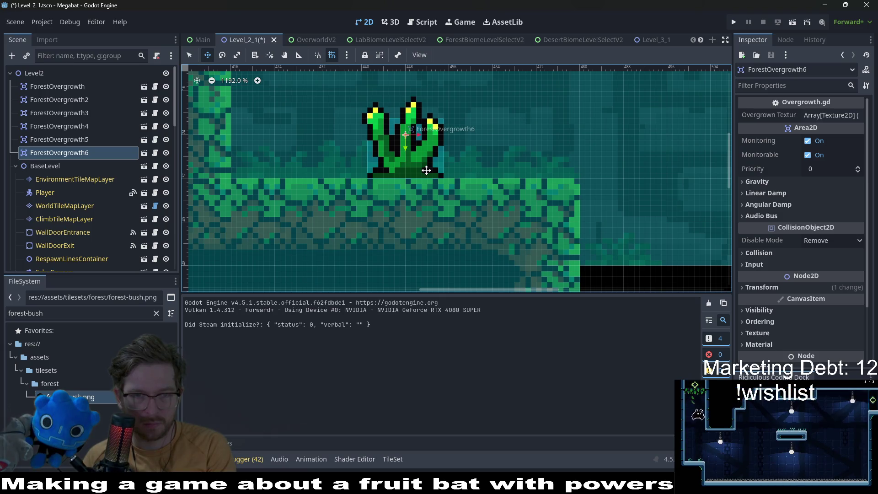
{"action": "scroll", "coordinate": [426, 170], "scroll_direction": "down", "scroll_amount": 6}
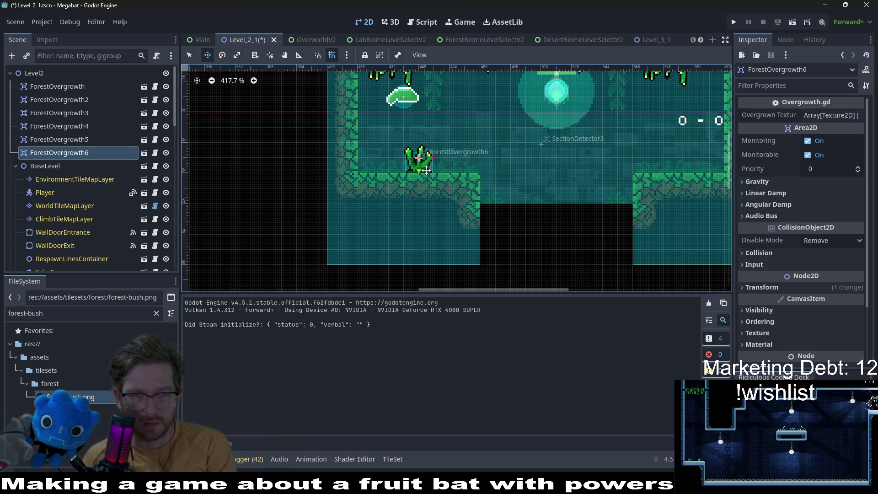
{"action": "scroll", "coordinate": [421, 205], "scroll_direction": "up", "scroll_amount": 2}
{"action": "scroll", "coordinate": [403, 203], "scroll_direction": "up", "scroll_amount": 1}
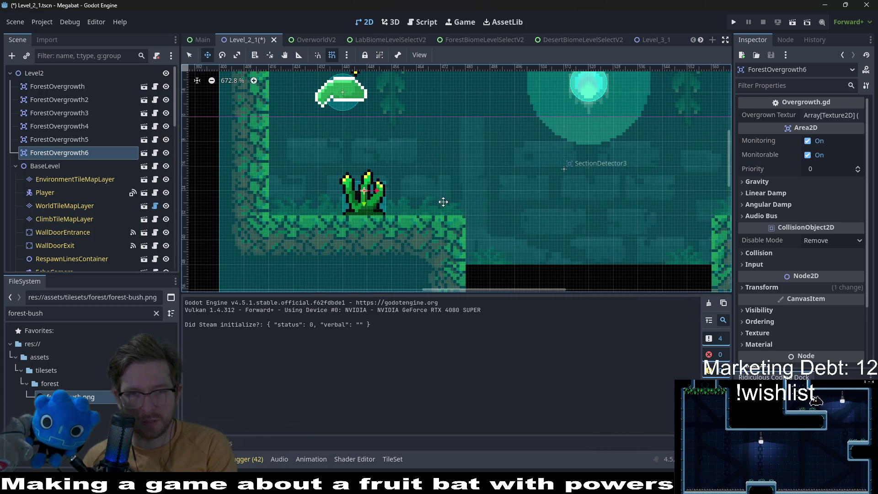
{"action": "scroll", "coordinate": [443, 202], "scroll_direction": "down", "scroll_amount": 2}
{"action": "scroll", "coordinate": [446, 201], "scroll_direction": "up", "scroll_amount": 4}
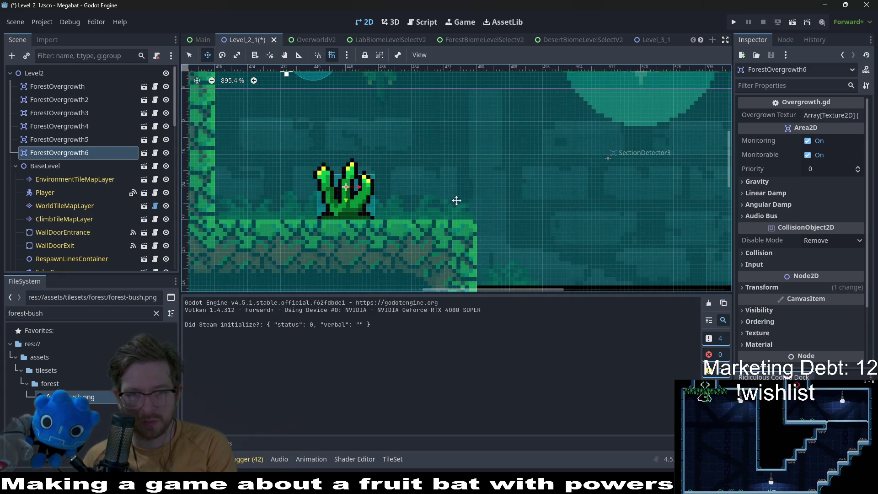
On EnvironmentTileMapLayer, pick the Overgrowth > ForestOvergrowth tile and paint a bush left of the existing one.
{"action": "left_click", "coordinate": [83, 180]}
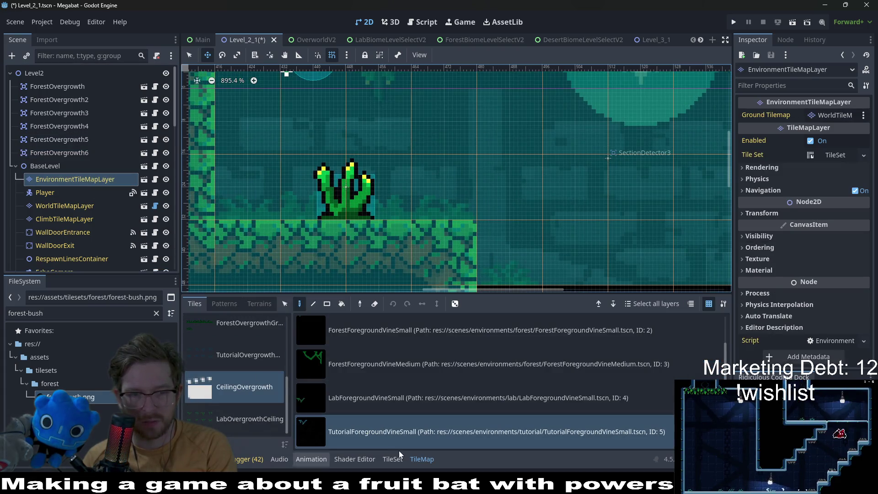
{"action": "scroll", "coordinate": [250, 413], "scroll_direction": "up", "scroll_amount": 3}
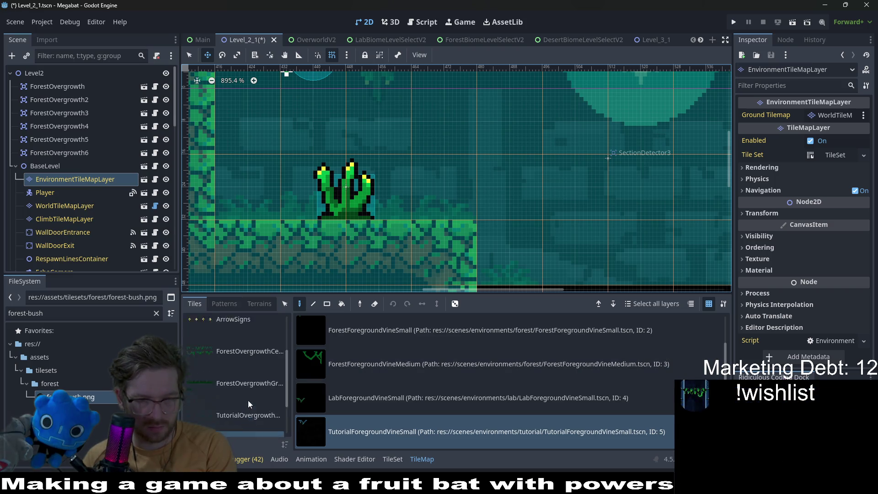
{"action": "left_click", "coordinate": [238, 362]}
{"action": "left_click", "coordinate": [358, 432]}
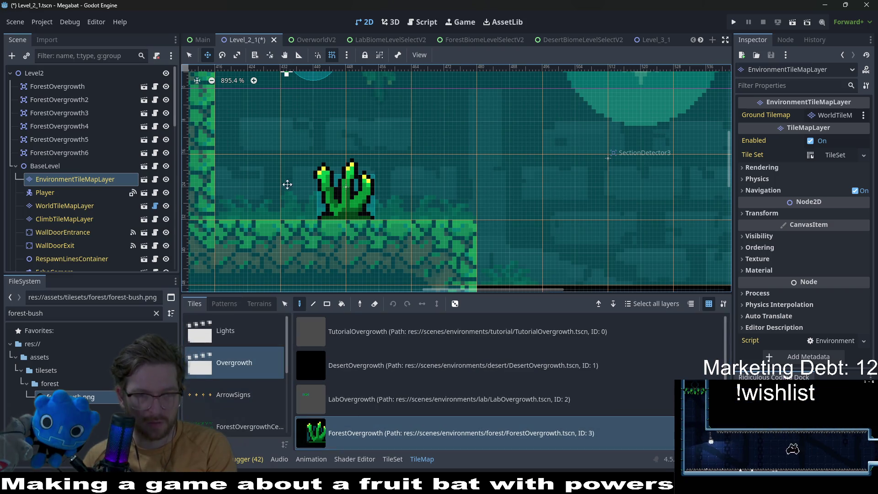
{"action": "left_click", "coordinate": [268, 198]}
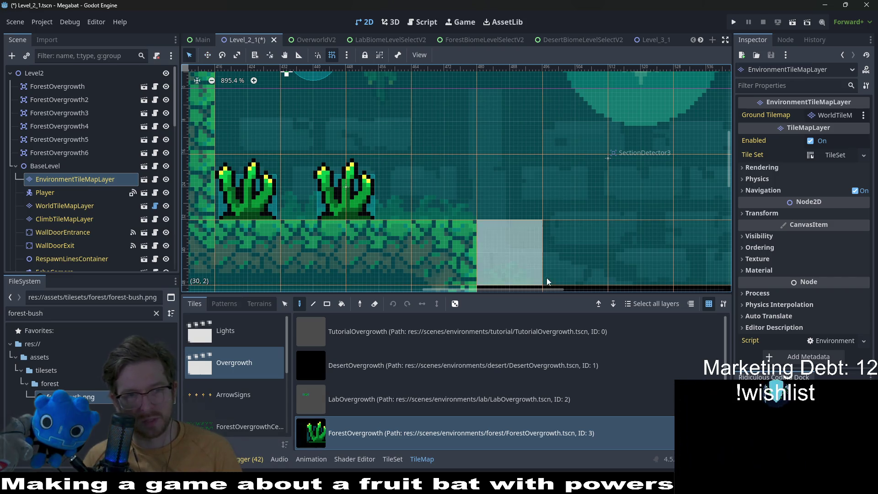
Delete the six separate ForestOvergrowth nodes from the scene.
{"action": "scroll", "coordinate": [456, 219], "scroll_direction": "down", "scroll_amount": 10}
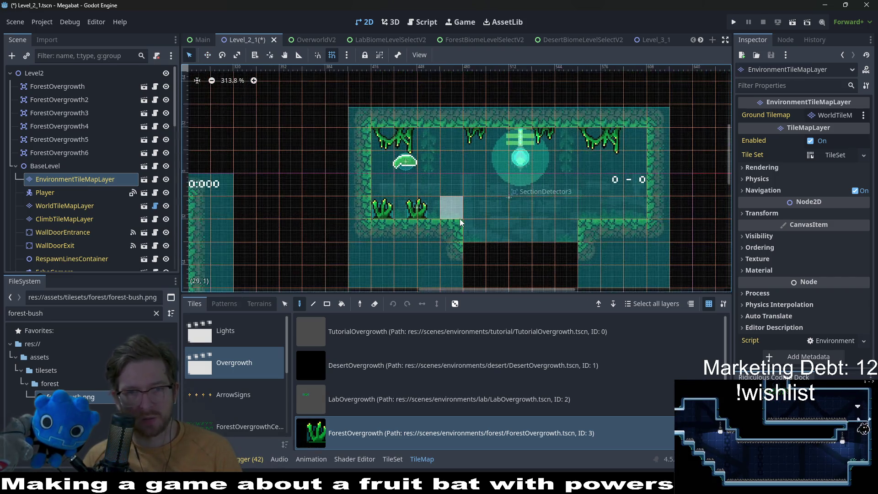
{"action": "scroll", "coordinate": [382, 201], "scroll_direction": "left", "scroll_amount": 2}
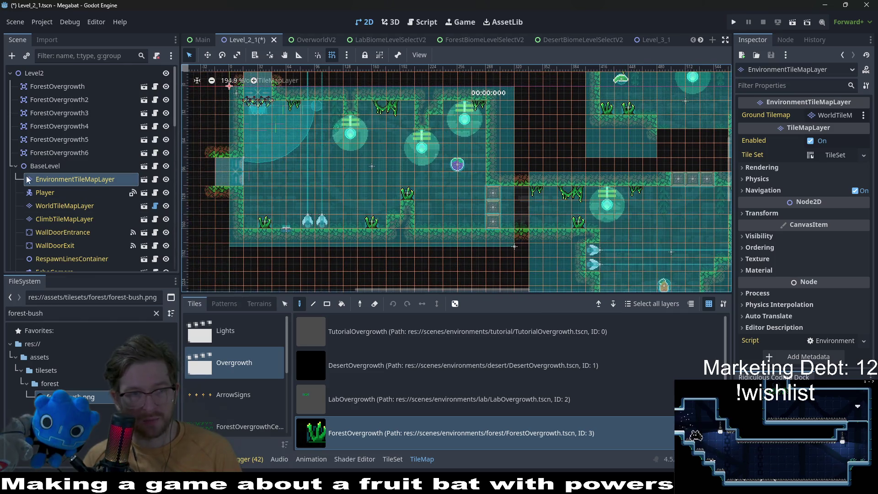
{"action": "left_click", "coordinate": [43, 149]}
{"action": "left_click", "coordinate": [56, 86], "text": "shift"}
{"action": "key", "text": "Delete"}
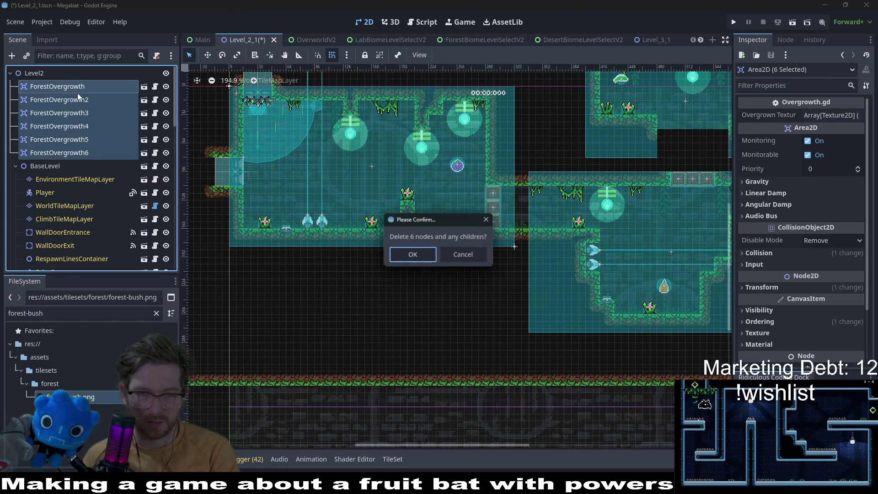
{"action": "left_click", "coordinate": [431, 256]}
Paint ForestOvergrowth bushes on the raised block and on floors across the next rooms.
{"action": "left_click", "coordinate": [75, 99]}
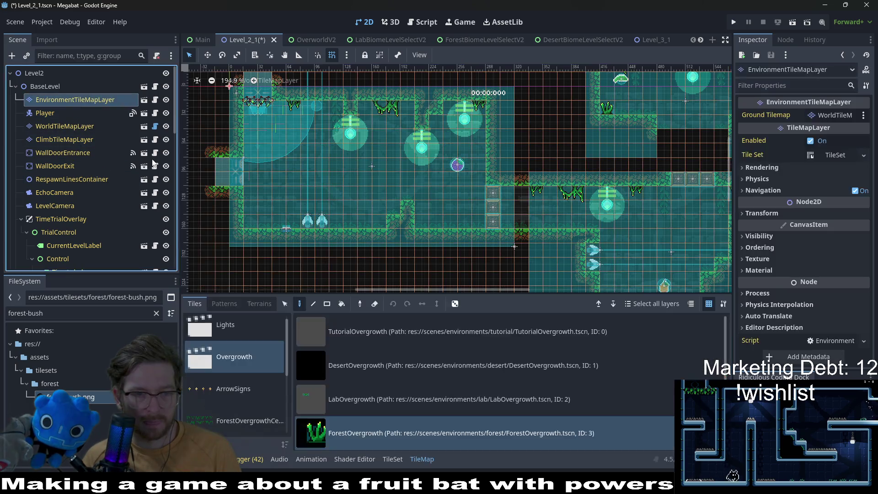
{"action": "scroll", "coordinate": [276, 177], "scroll_direction": "up", "scroll_amount": 1}
{"action": "scroll", "coordinate": [275, 176], "scroll_direction": "up", "scroll_amount": 5}
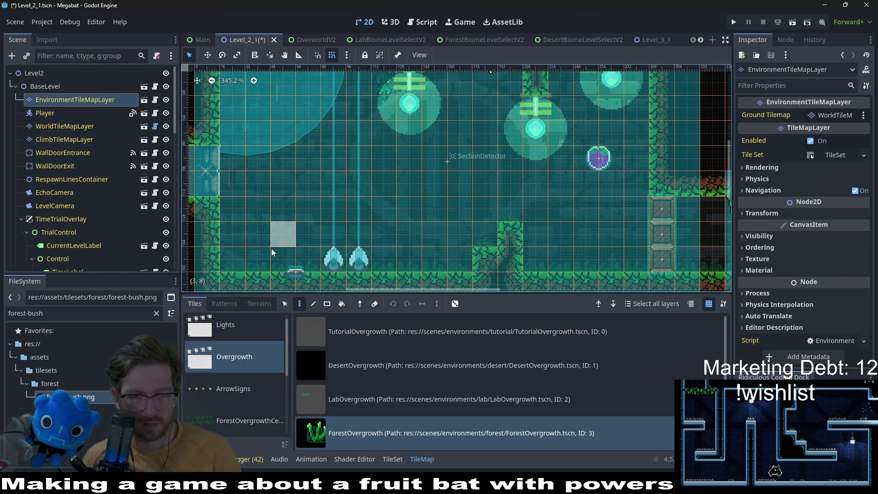
{"action": "scroll", "coordinate": [412, 279], "scroll_direction": "up", "scroll_amount": 3}
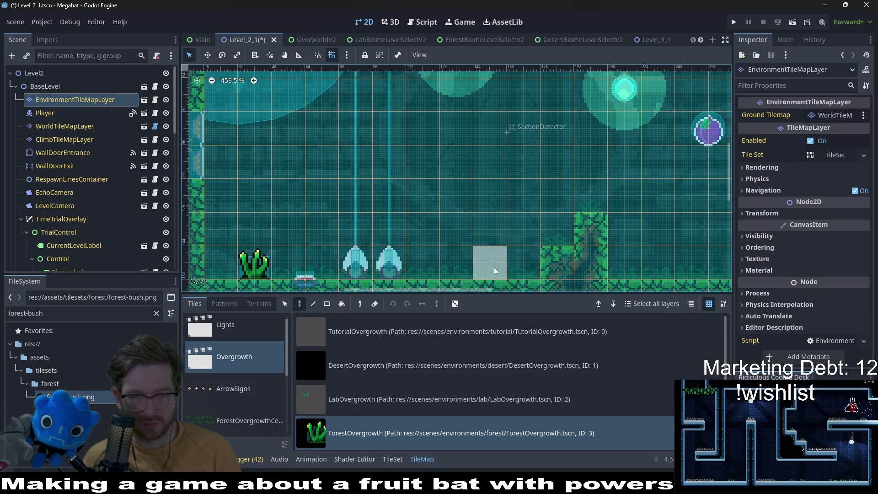
{"action": "left_click", "coordinate": [590, 196]}
{"action": "scroll", "coordinate": [594, 237], "scroll_direction": "right", "scroll_amount": 4}
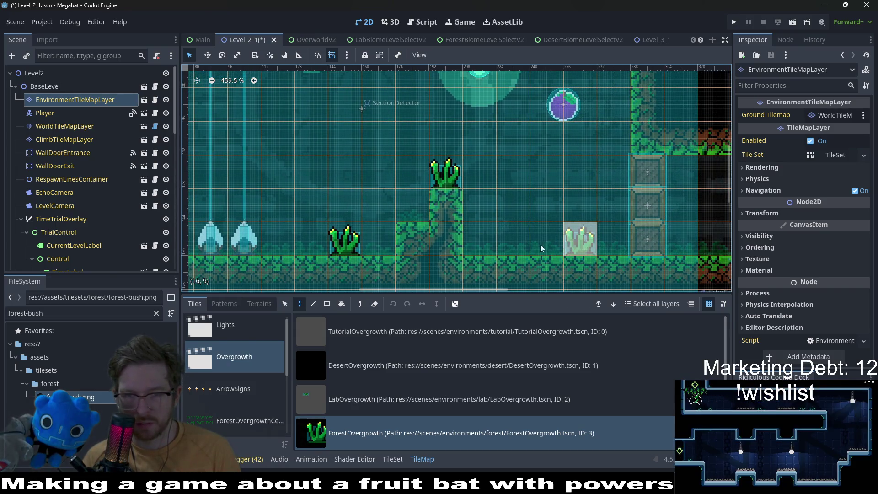
{"action": "left_click", "coordinate": [536, 249]}
{"action": "scroll", "coordinate": [480, 228], "scroll_direction": "right", "scroll_amount": 5}
{"action": "left_click", "coordinate": [489, 209]}
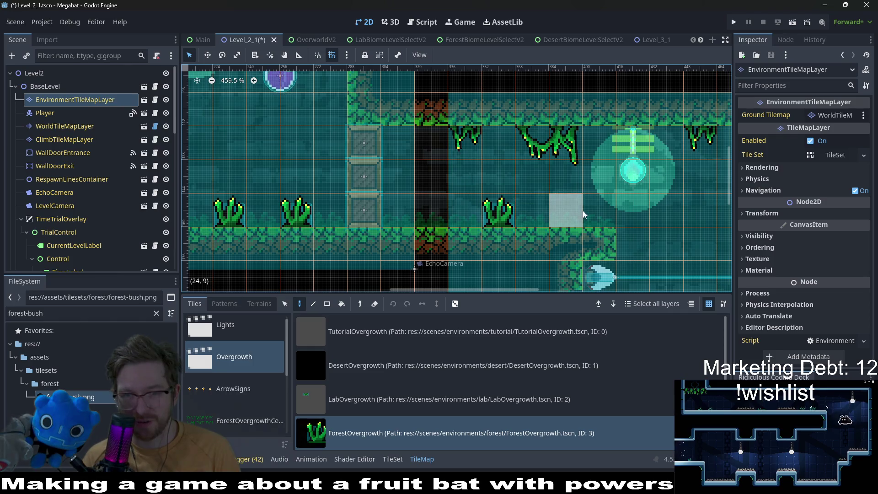
{"action": "scroll", "coordinate": [611, 200], "scroll_direction": "down", "scroll_amount": 3}
{"action": "scroll", "coordinate": [549, 210], "scroll_direction": "right", "scroll_amount": 8}
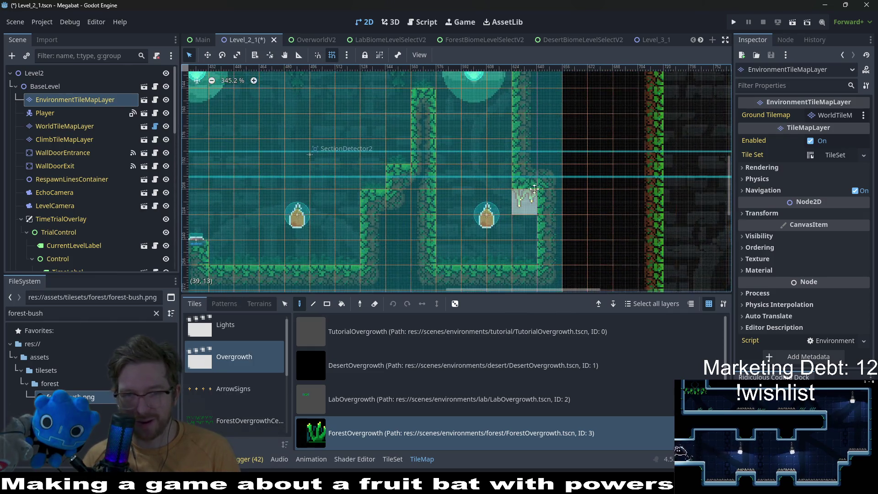
{"action": "left_click", "coordinate": [524, 191]}
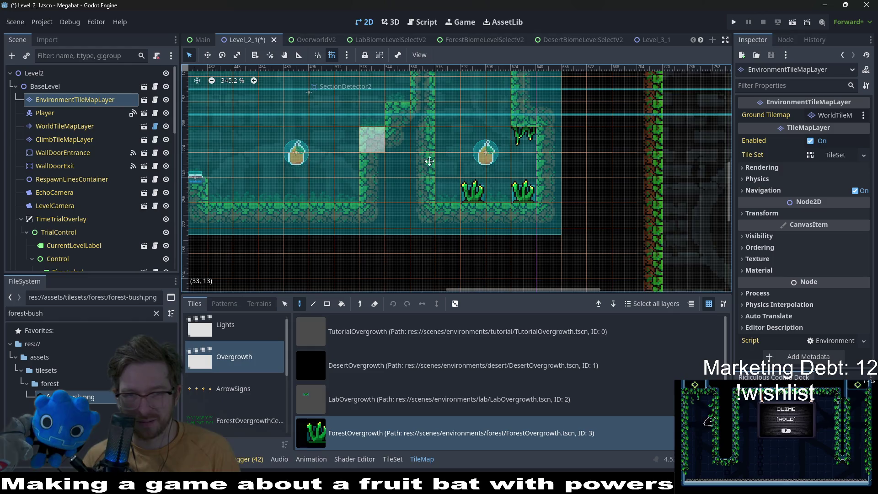
Paint three more bushes on a room's floor, spaced one cell apart.
{"action": "scroll", "coordinate": [406, 150], "scroll_direction": "left", "scroll_amount": 4}
{"action": "scroll", "coordinate": [346, 246], "scroll_direction": "up", "scroll_amount": 2}
{"action": "scroll", "coordinate": [450, 117], "scroll_direction": "up", "scroll_amount": 5}
{"action": "scroll", "coordinate": [450, 117], "scroll_direction": "left", "scroll_amount": 1}
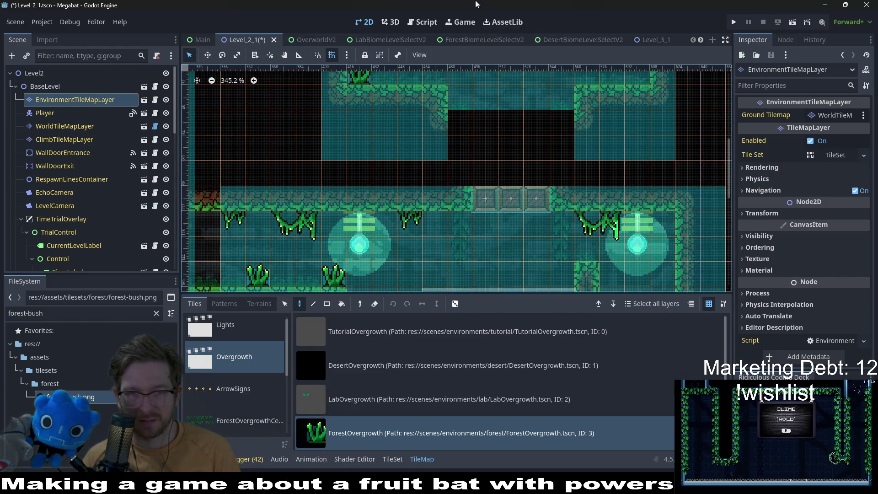
{"action": "scroll", "coordinate": [449, 94], "scroll_direction": "up", "scroll_amount": 2}
{"action": "left_click", "coordinate": [410, 159]}
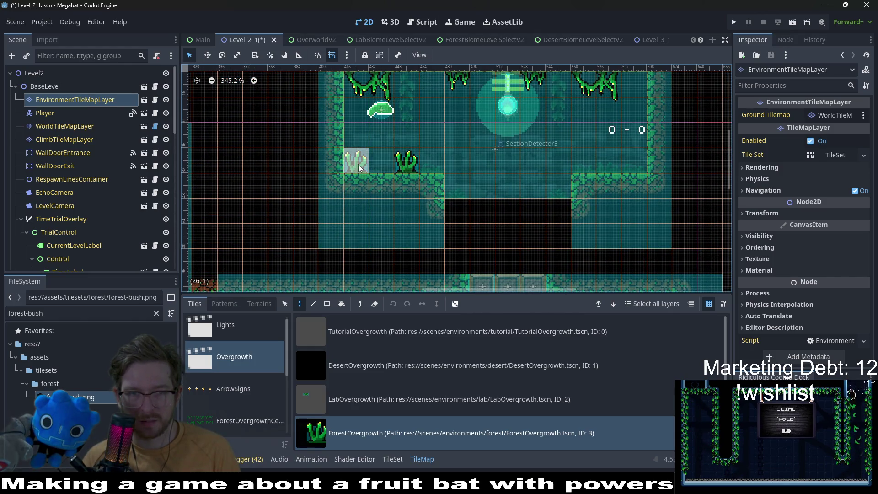
{"action": "left_click", "coordinate": [378, 167]}
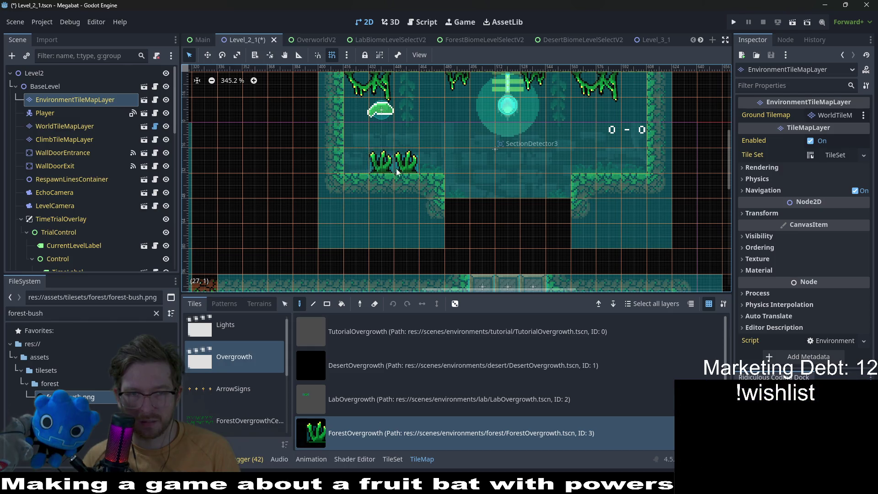
{"action": "left_click", "coordinate": [353, 165]}
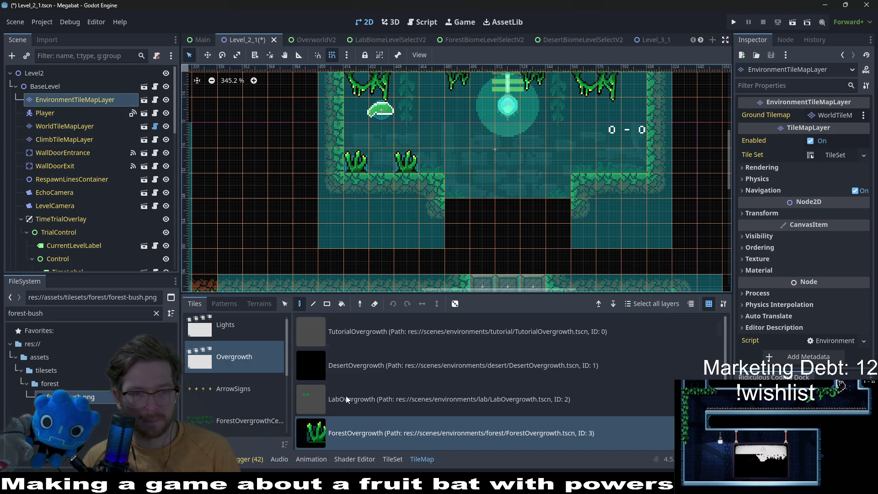
Check the terrain painting options and the ground-forest terrain, then return to the scene tile list.
{"action": "scroll", "coordinate": [223, 396], "scroll_direction": "up", "scroll_amount": 1}
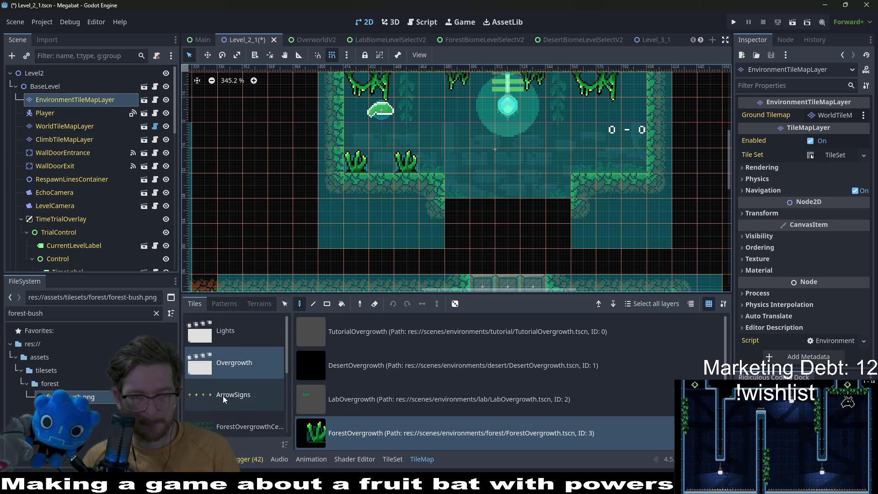
{"action": "left_click", "coordinate": [264, 304]}
{"action": "left_click", "coordinate": [245, 362]}
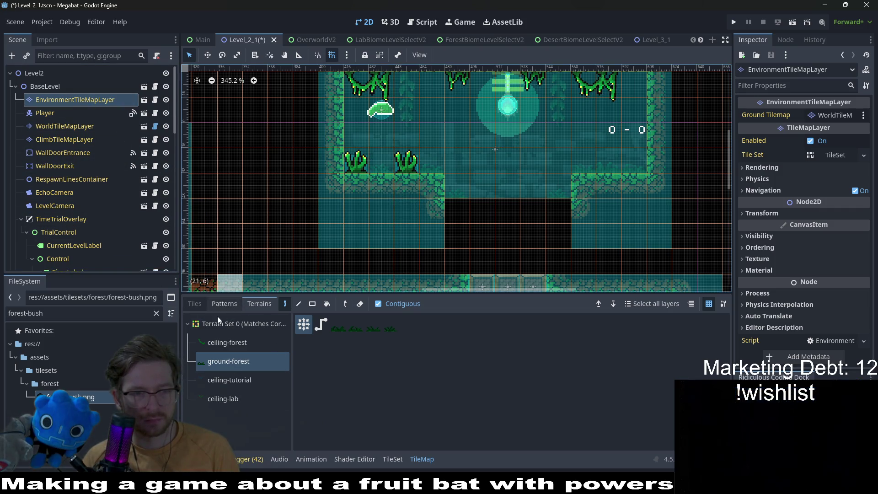
{"action": "left_click", "coordinate": [196, 305]}
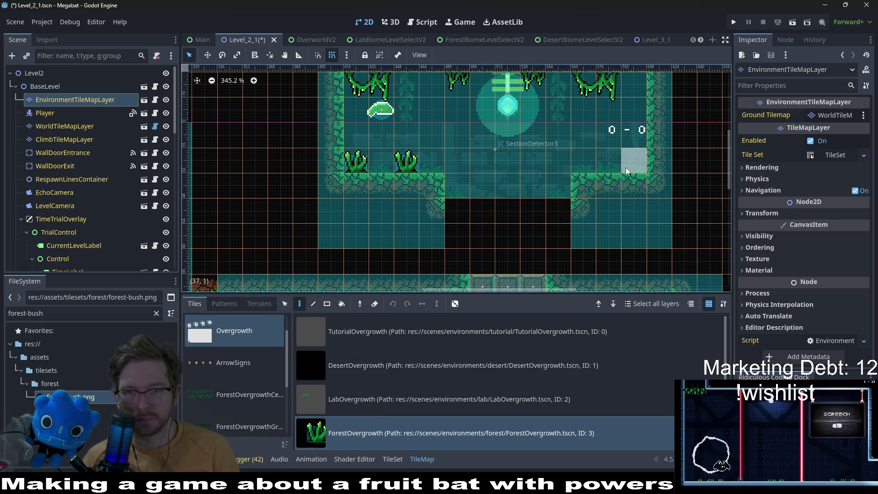
Save the Level_2_1 scene and launch a test run of the level.
{"action": "scroll", "coordinate": [634, 226], "scroll_direction": "down", "scroll_amount": 5}
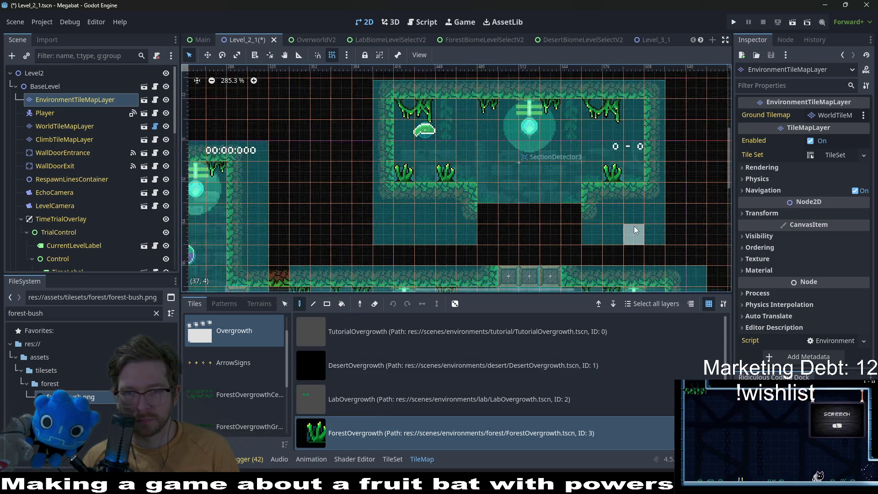
{"action": "key", "text": "ctrl+s"}
{"action": "scroll", "coordinate": [458, 218], "scroll_direction": "down", "scroll_amount": 3}
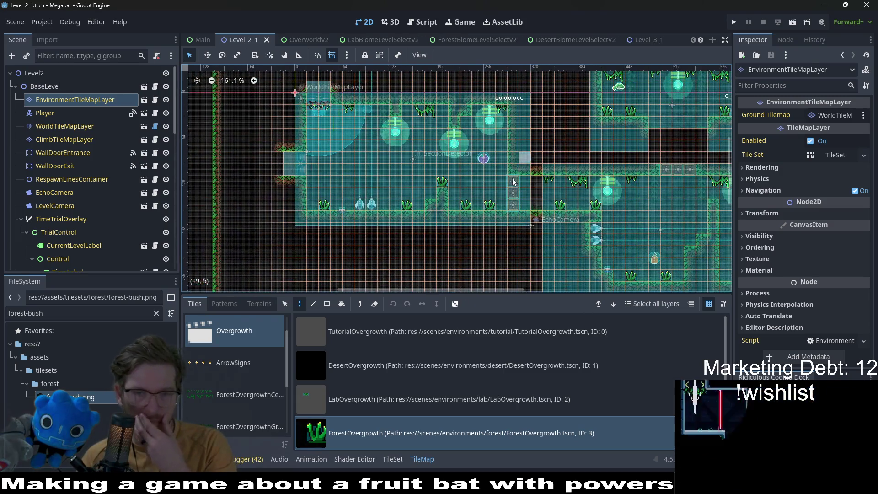
{"action": "left_click", "coordinate": [795, 24]}
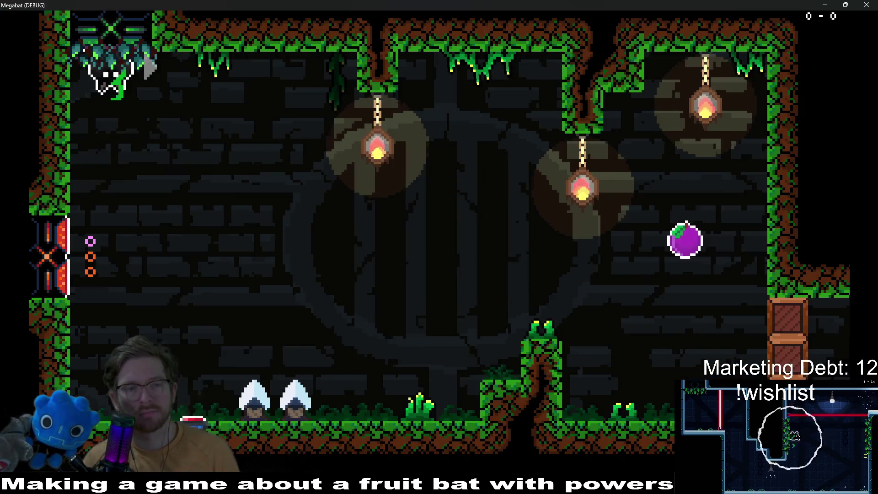
Fly the bat right across the room, back left, and up to collect the purple fruit.
{"action": "key", "text": "Right"}
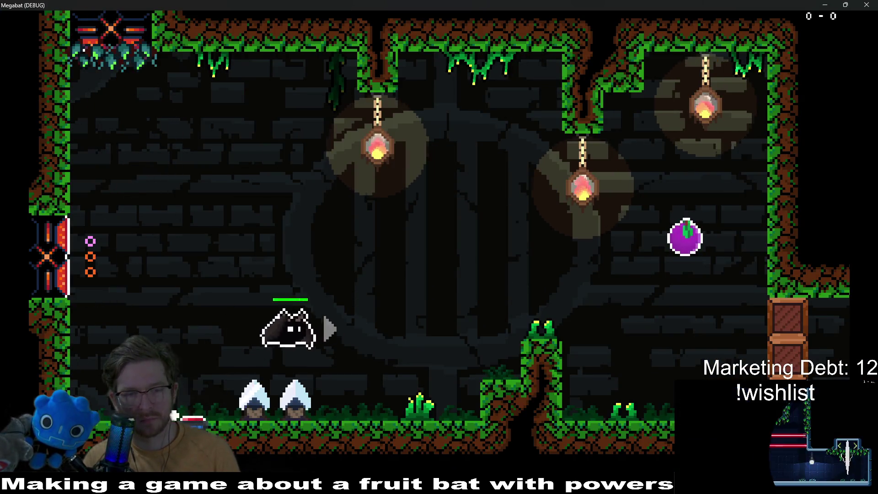
{"action": "key", "text": "Right"}
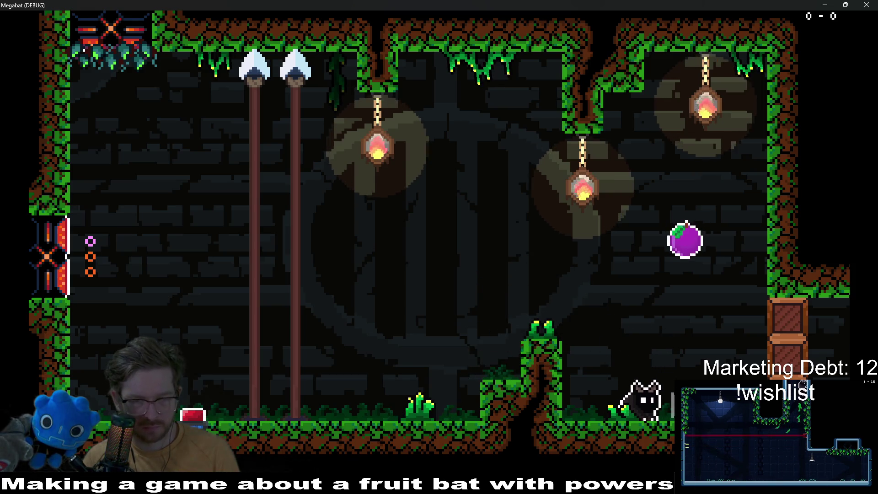
{"action": "key", "text": "Left"}
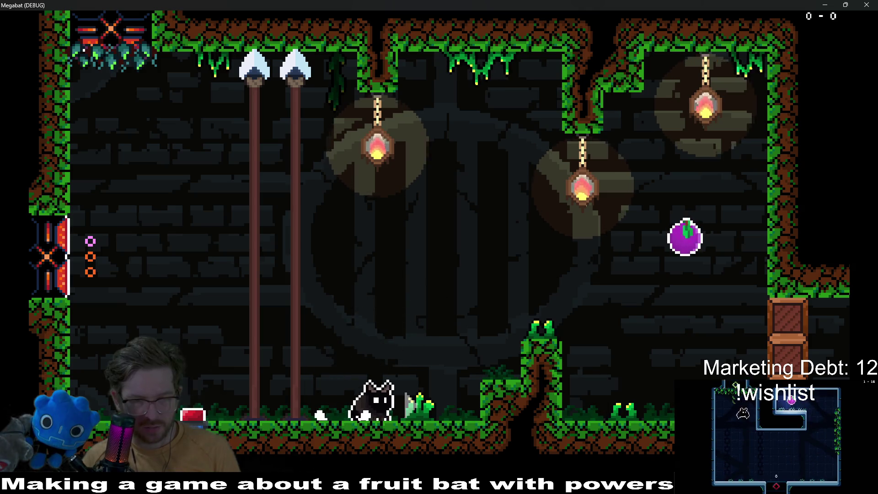
{"action": "key", "text": "space"}
{"action": "key", "text": "Left"}
{"action": "key", "text": "Left"}
{"action": "key", "text": "space"}
{"action": "key", "text": "Right"}
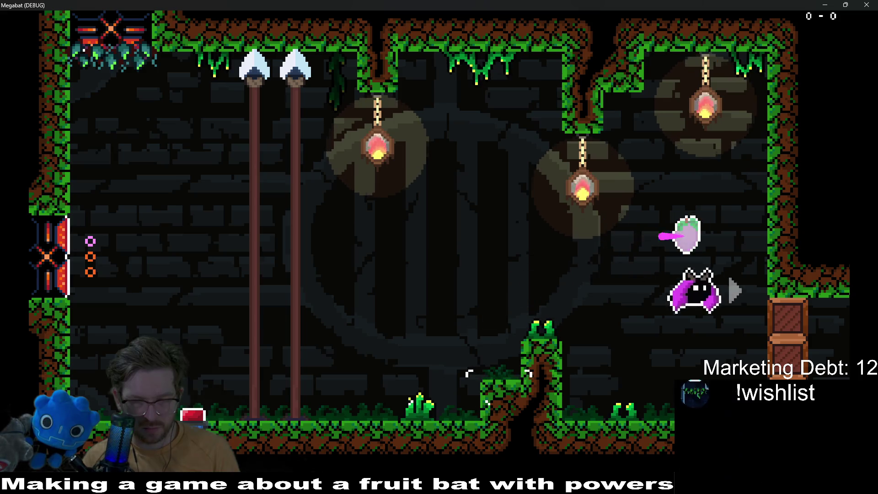
{"action": "key", "text": "Left"}
Fly the bat into the next room, land it on top of the right pillar, and close the game.
{"action": "key", "text": "Right"}
{"action": "key", "text": "Left"}
{"action": "key", "text": "Left"}
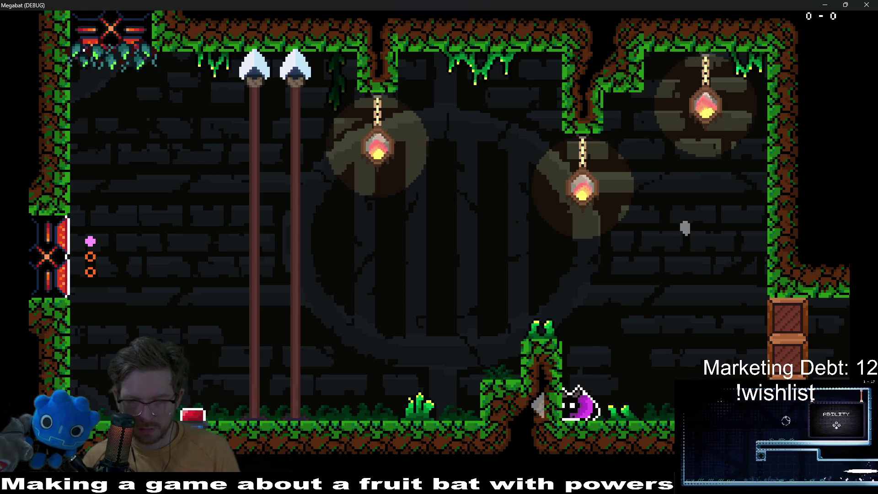
{"action": "key", "text": "space"}
{"action": "key", "text": "Right"}
{"action": "key", "text": "space"}
{"action": "key", "text": "Right"}
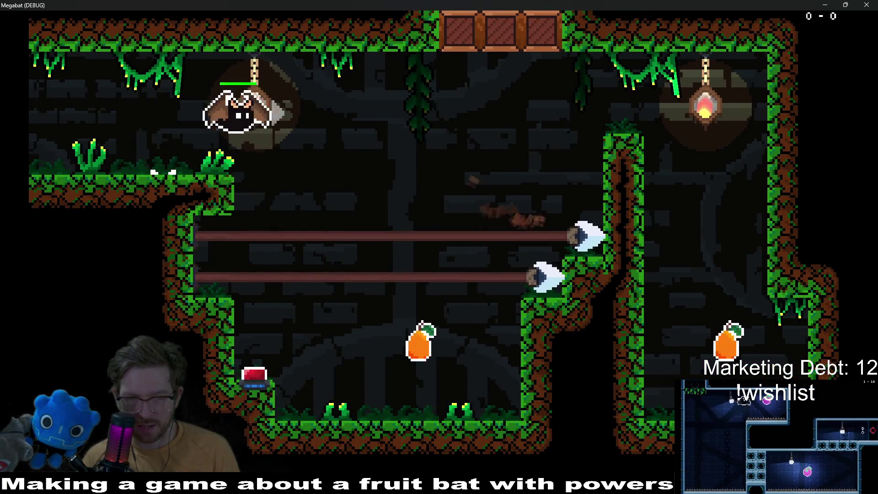
{"action": "key", "text": "space"}
{"action": "key", "text": "Left"}
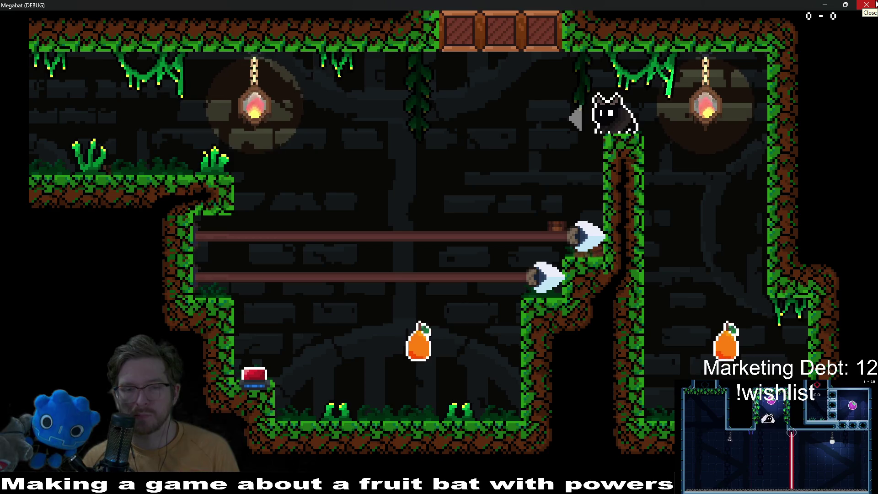
{"action": "left_click", "coordinate": [874, 4]}
Undo and redo the latest bush placements, then save the level scene.
{"action": "scroll", "coordinate": [559, 248], "scroll_direction": "down", "scroll_amount": 2}
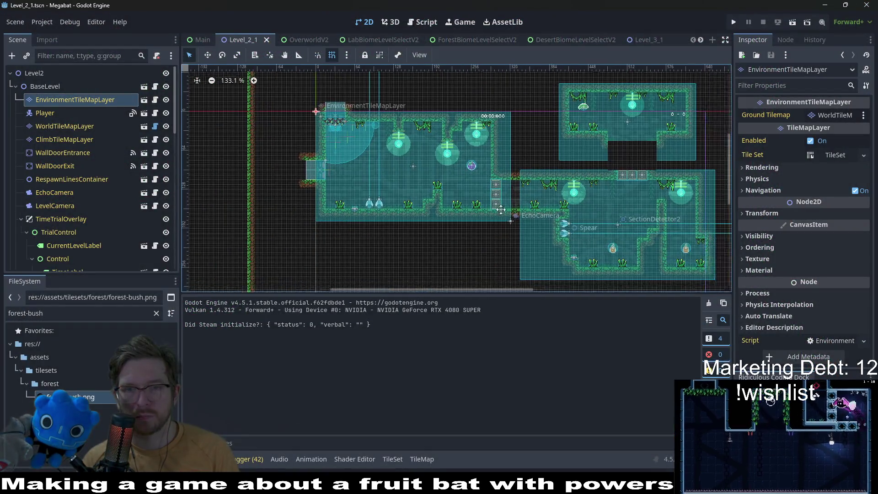
{"action": "key", "text": "ctrl+z"}
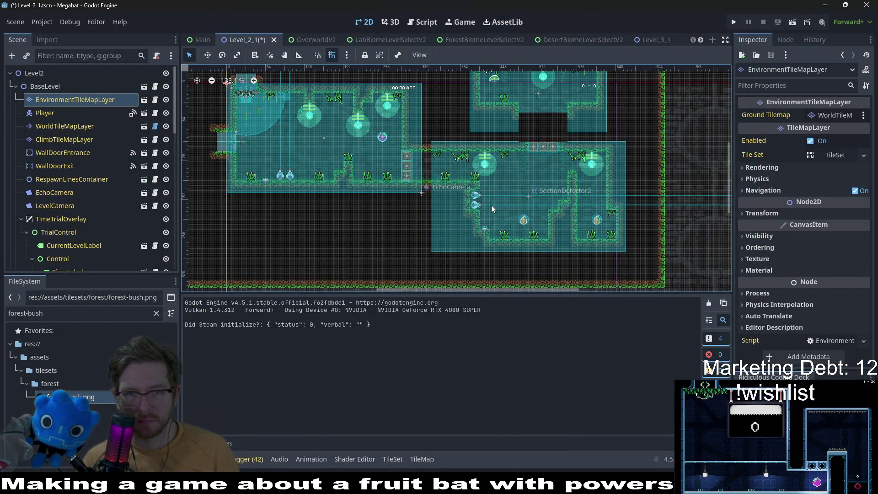
{"action": "key", "text": "ctrl+z"}
{"action": "key", "text": "ctrl+z"}
{"action": "key", "text": "ctrl+z"}
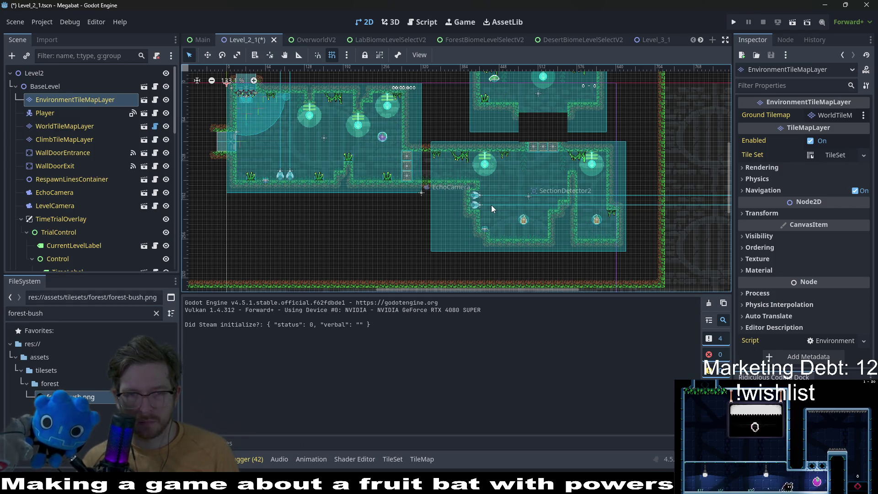
{"action": "key", "text": "ctrl+shift+z"}
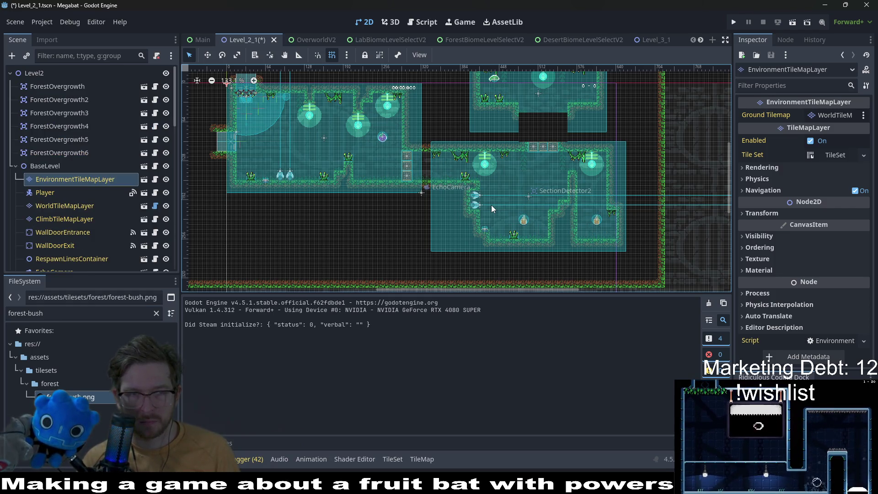
{"action": "key", "text": "ctrl+shift+z"}
{"action": "scroll", "coordinate": [475, 145], "scroll_direction": "up", "scroll_amount": 6}
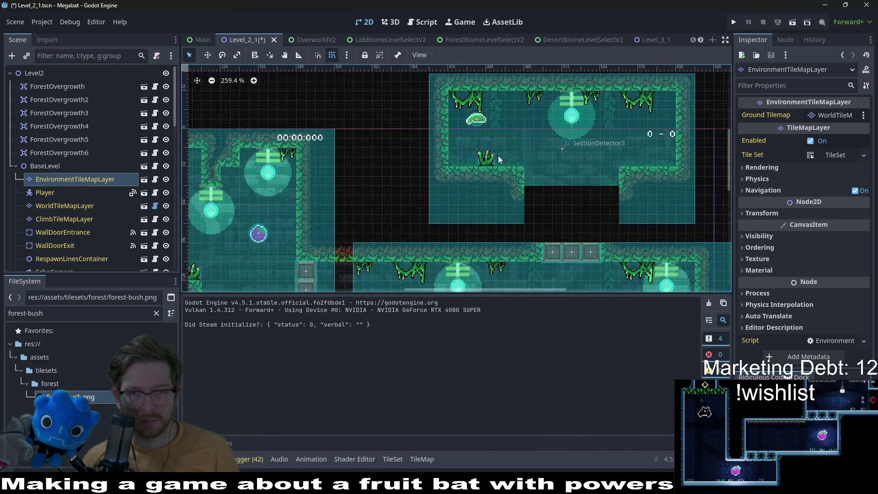
{"action": "key", "text": "ctrl+s"}
Select ForestOvergrowth1–6 and delete all six nodes.
{"action": "scroll", "coordinate": [473, 245], "scroll_direction": "down", "scroll_amount": 3}
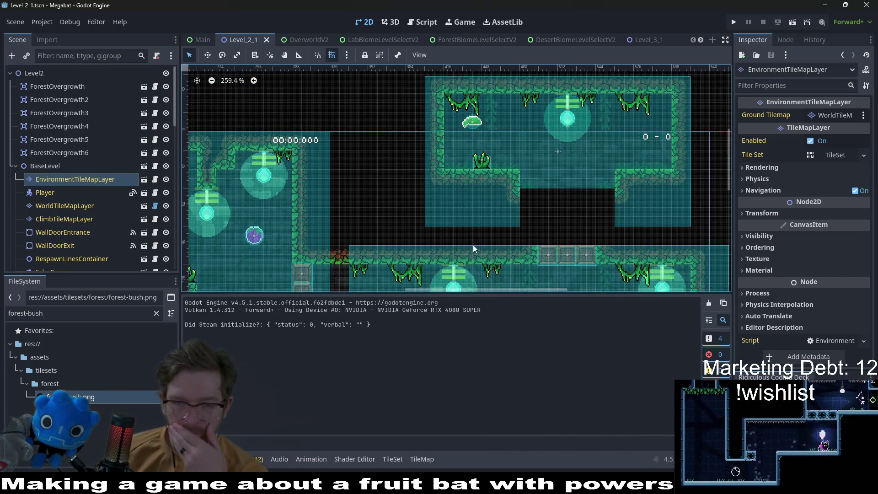
{"action": "scroll", "coordinate": [530, 189], "scroll_direction": "down", "scroll_amount": 2}
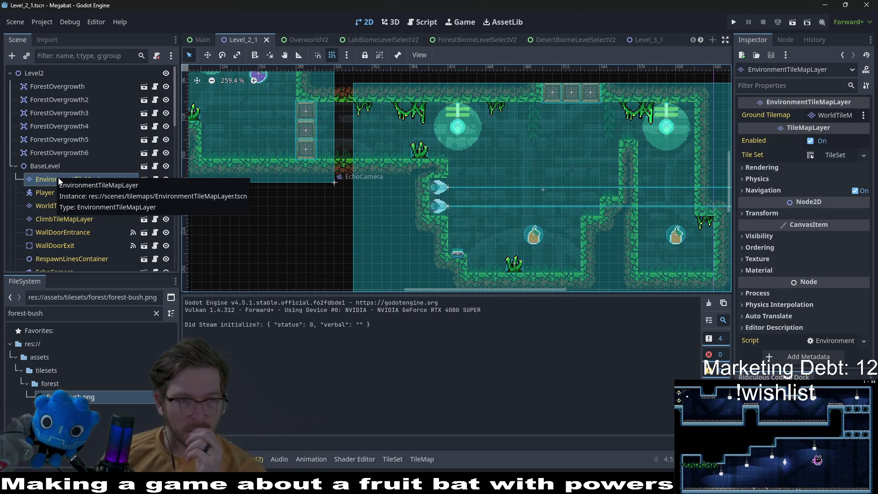
{"action": "left_click", "coordinate": [73, 157]}
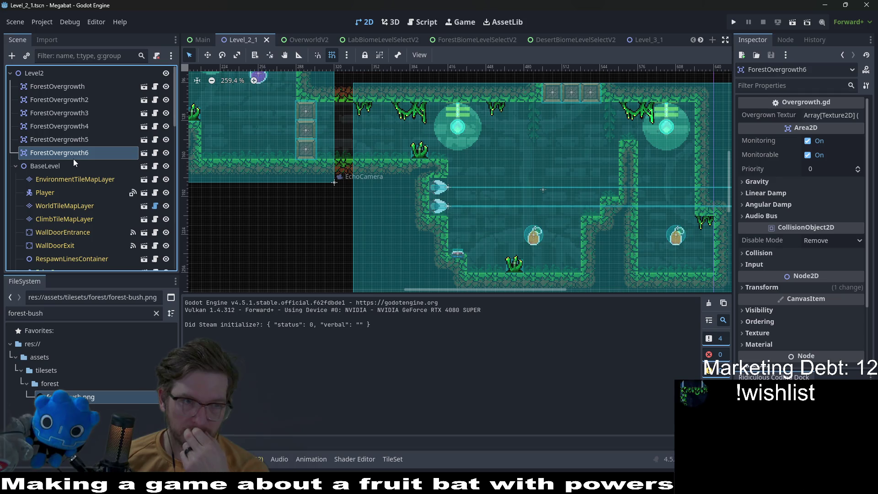
{"action": "left_click", "coordinate": [59, 92], "text": "shift"}
{"action": "key", "text": "Delete"}
{"action": "key", "text": "Return"}
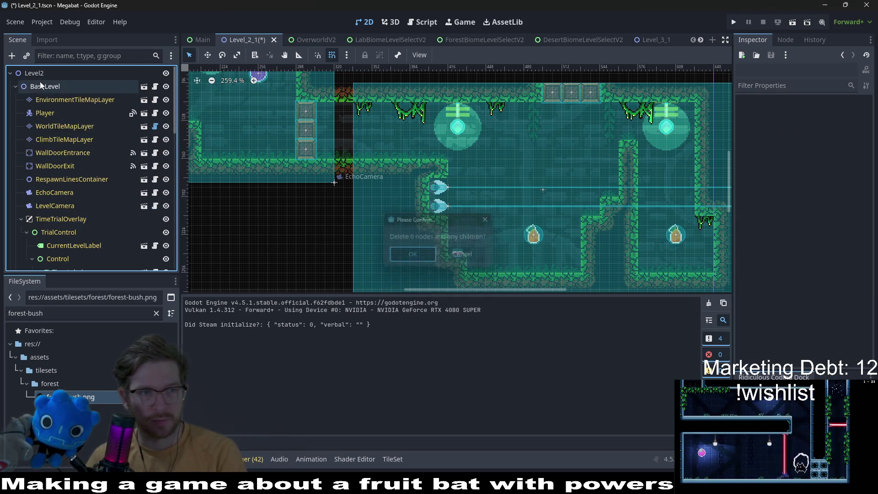
Instantiate the EnvironmentTileMapLayer scene as a child of Level2.
{"action": "right_click", "coordinate": [35, 75]}
{"action": "left_click", "coordinate": [73, 92]}
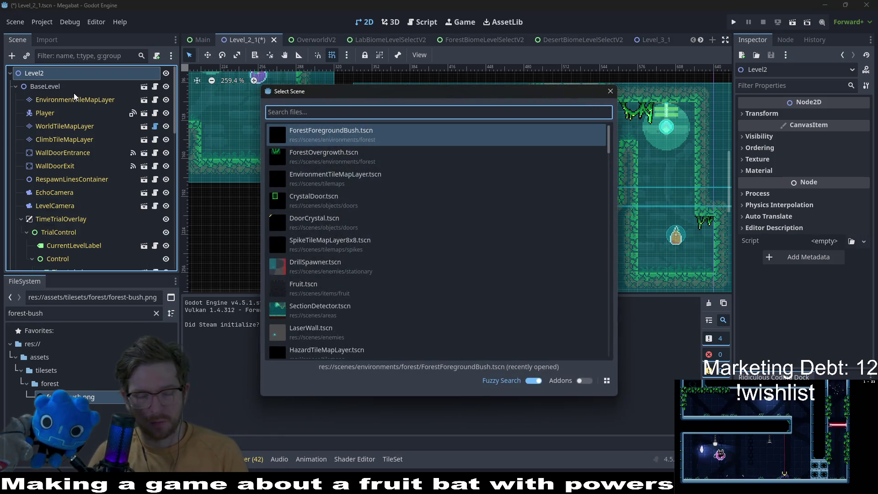
{"action": "type", "text": "envi"}
{"action": "key", "text": "Return"}
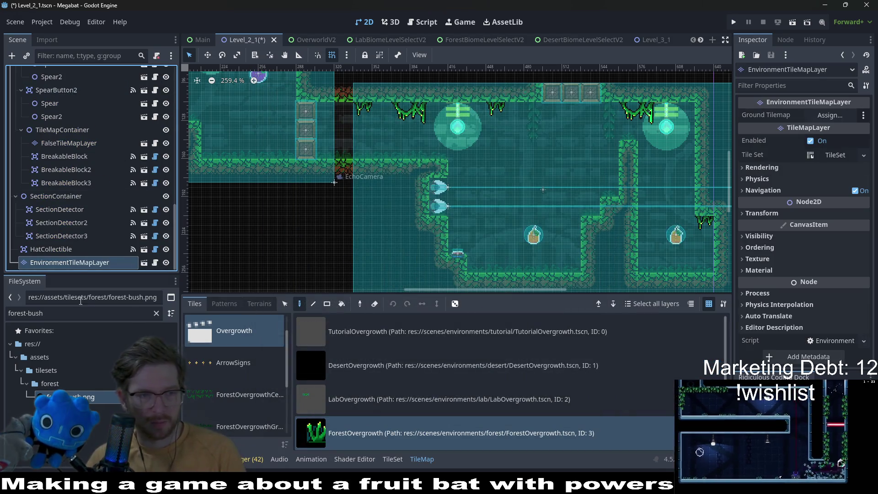
Move EnvironmentTileMapLayer to the top of Level2's children and look over the level.
{"action": "mouse_move", "coordinate": [59, 152]}
{"action": "left_mouse_down"}
{"action": "mouse_move", "coordinate": [64, 61]}
{"action": "mouse_move", "coordinate": [45, 82]}
{"action": "left_mouse_up"}
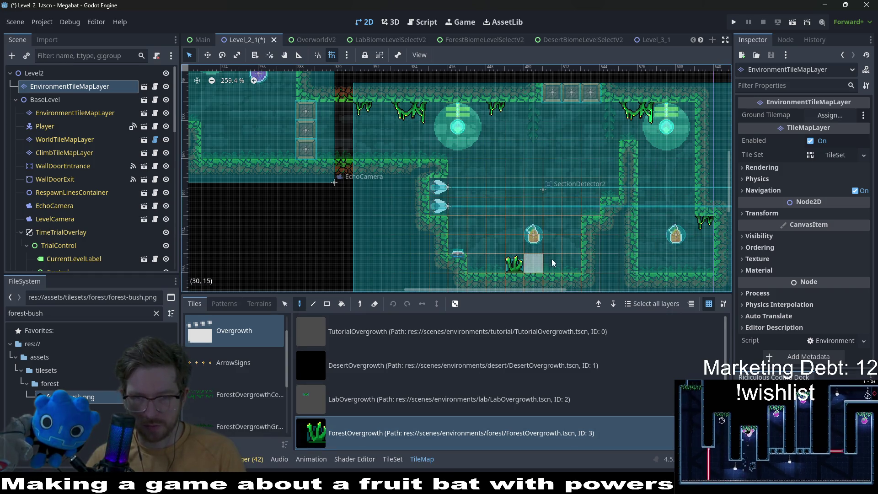
{"action": "scroll", "coordinate": [537, 260], "scroll_direction": "left", "scroll_amount": 5}
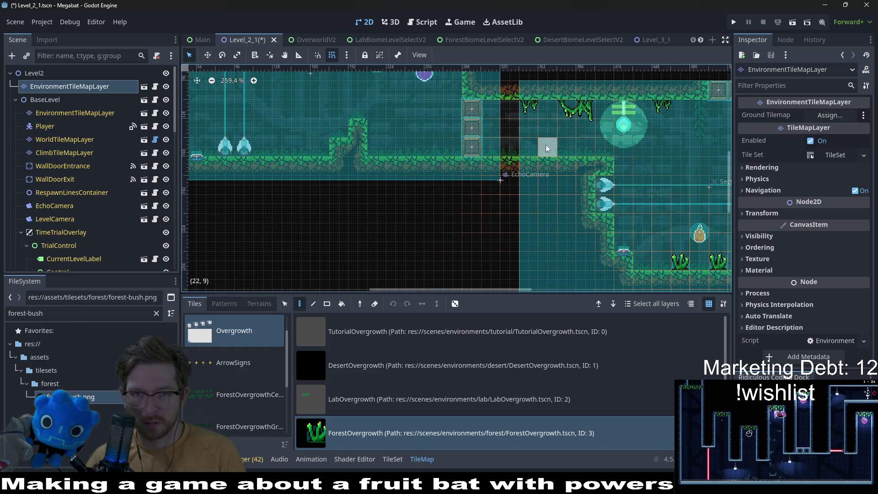
{"action": "scroll", "coordinate": [410, 177], "scroll_direction": "left", "scroll_amount": 6}
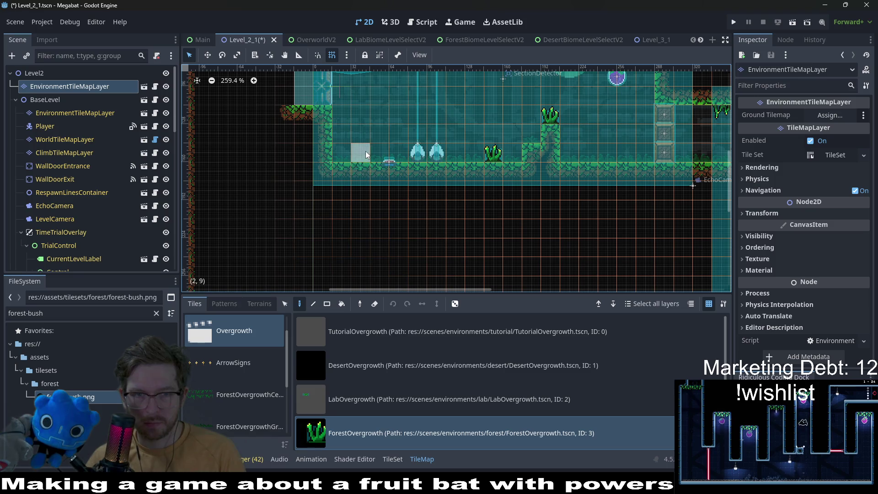
{"action": "scroll", "coordinate": [504, 192], "scroll_direction": "right", "scroll_amount": 8}
{"action": "scroll", "coordinate": [459, 183], "scroll_direction": "up", "scroll_amount": 3}
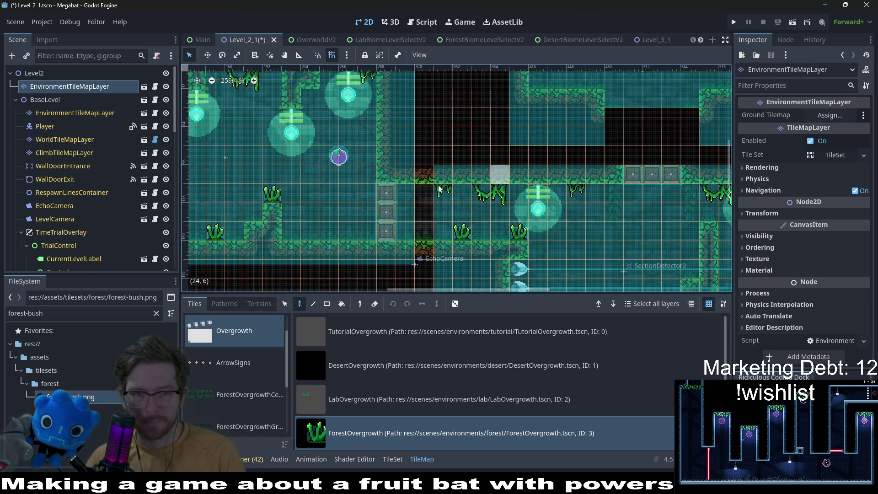
Pan across the rest of the level and start a test run of it.
{"action": "scroll", "coordinate": [374, 216], "scroll_direction": "right", "scroll_amount": 4}
{"action": "scroll", "coordinate": [460, 165], "scroll_direction": "up", "scroll_amount": 2}
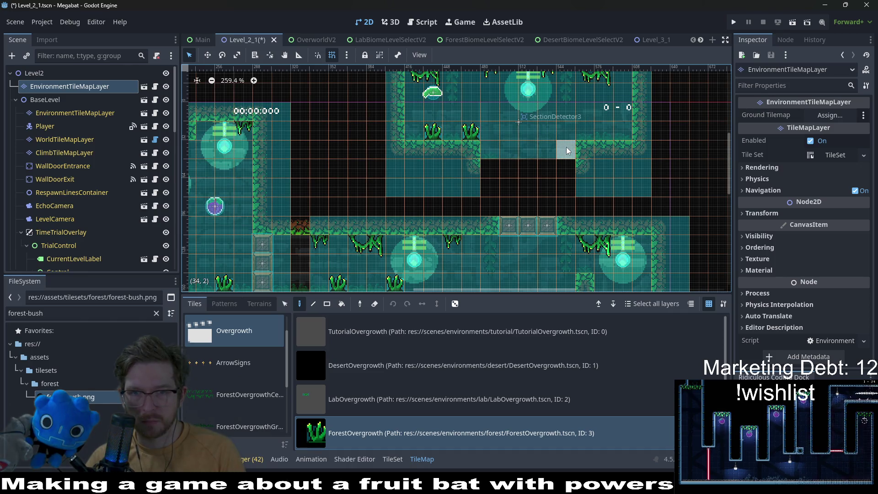
{"action": "scroll", "coordinate": [613, 162], "scroll_direction": "down", "scroll_amount": 4}
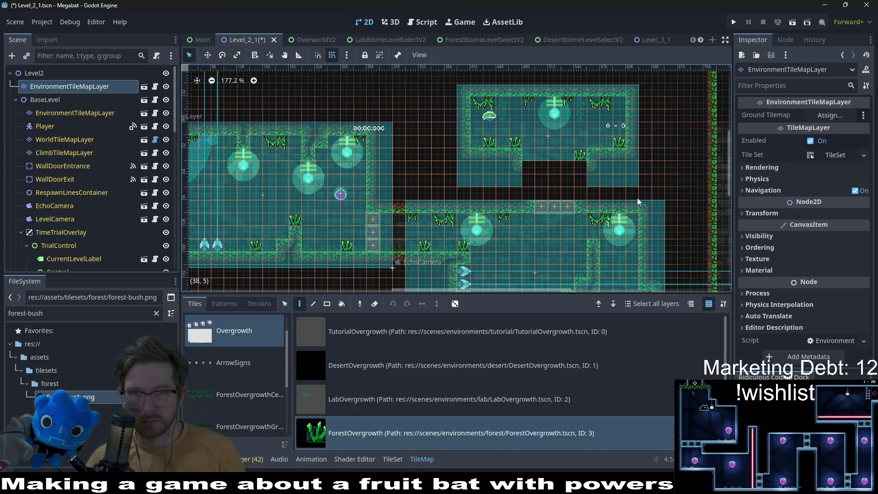
{"action": "scroll", "coordinate": [582, 163], "scroll_direction": "down", "scroll_amount": 3}
{"action": "scroll", "coordinate": [582, 163], "scroll_direction": "left", "scroll_amount": 2}
{"action": "left_click", "coordinate": [792, 22]}
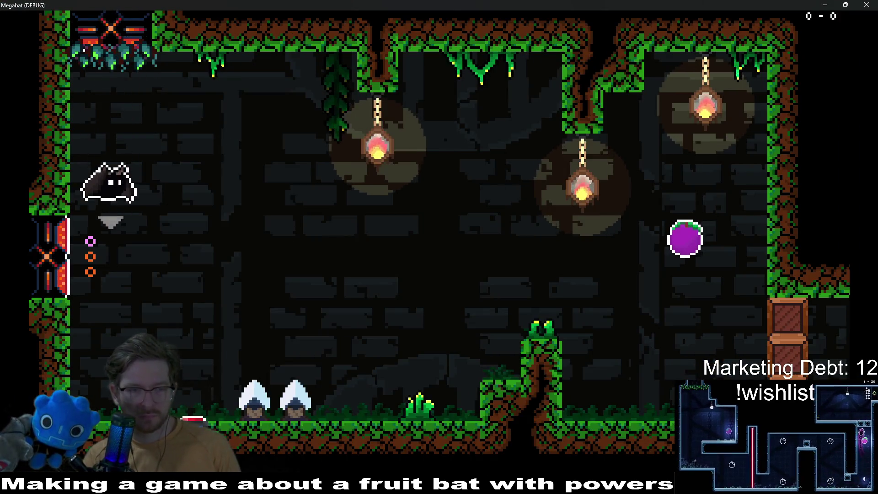
Fly the bat across the first room, grabbing the plum and the orange.
{"action": "key", "text": "Right"}
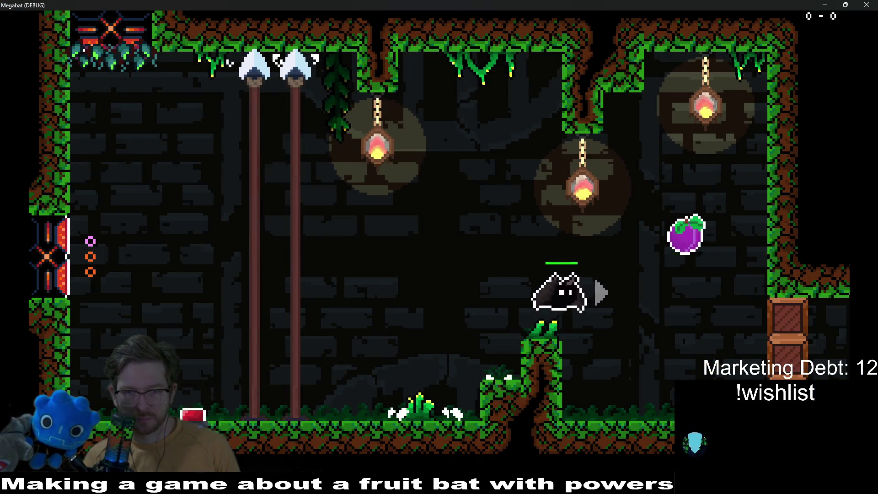
{"action": "key", "text": "Left"}
{"action": "key", "text": "Right"}
{"action": "key", "text": "Left"}
{"action": "key", "text": "Right"}
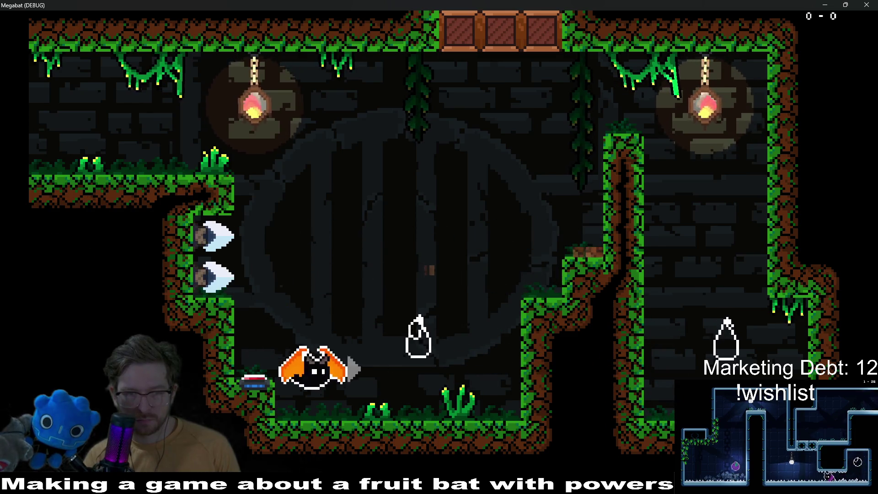
Fly the bat onto the upper-left ledge and out the room's upper-left exit.
{"action": "key", "text": "Up"}
{"action": "key", "text": "Left"}
{"action": "key", "text": "Right"}
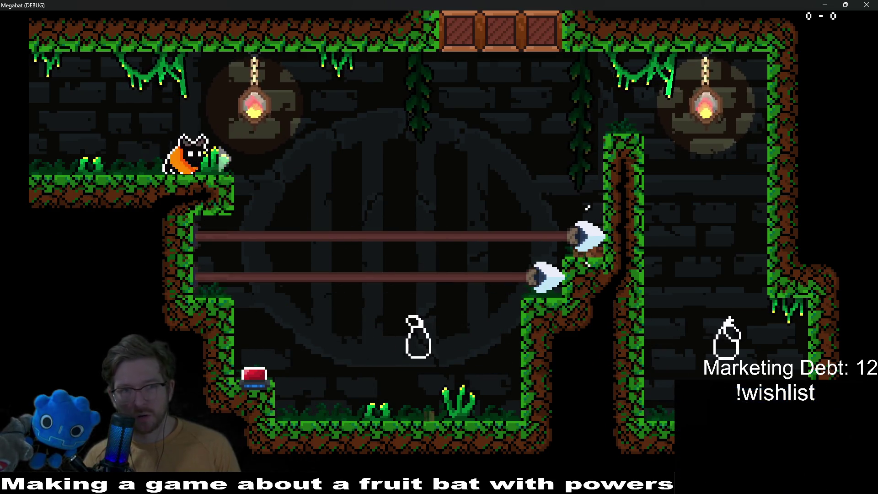
{"action": "key", "text": "Left"}
{"action": "key", "text": "Up"}
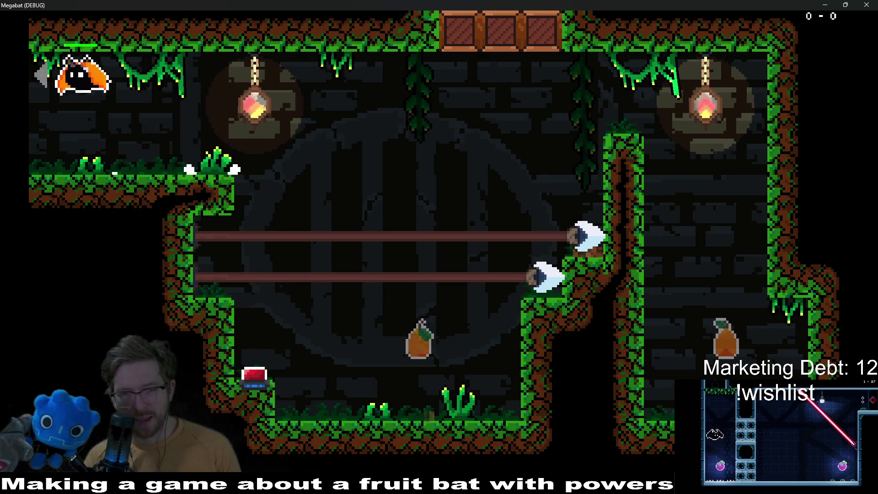
{"action": "key", "text": "Left"}
{"action": "key", "text": "Up"}
{"action": "key", "text": "Left"}
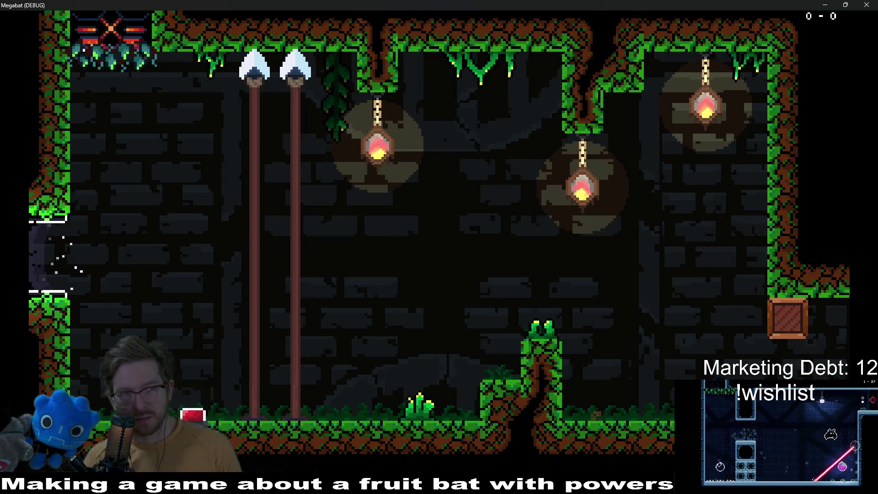
Break the ceiling crates, fly up through the gap and collect the elf hat.
{"action": "key", "text": "Right"}
{"action": "key", "text": "Up"}
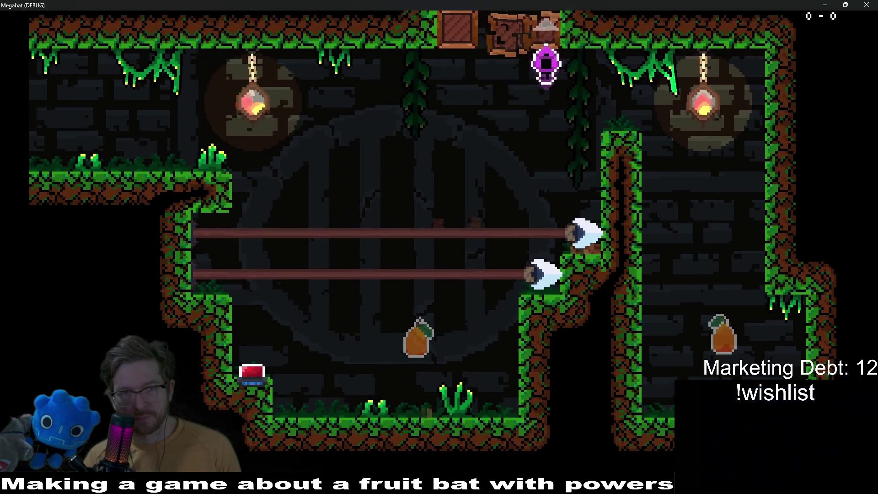
{"action": "key", "text": "Left"}
{"action": "key", "text": "Up"}
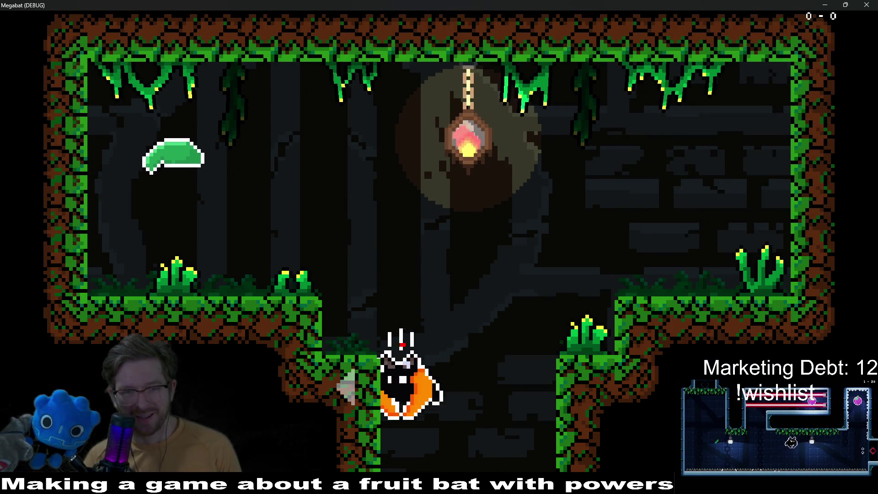
{"action": "key", "text": "Up"}
{"action": "key", "text": "Left"}
{"action": "key", "text": "Right"}
{"action": "key", "text": "Up"}
{"action": "key", "text": "Left"}
{"action": "key", "text": "Right"}
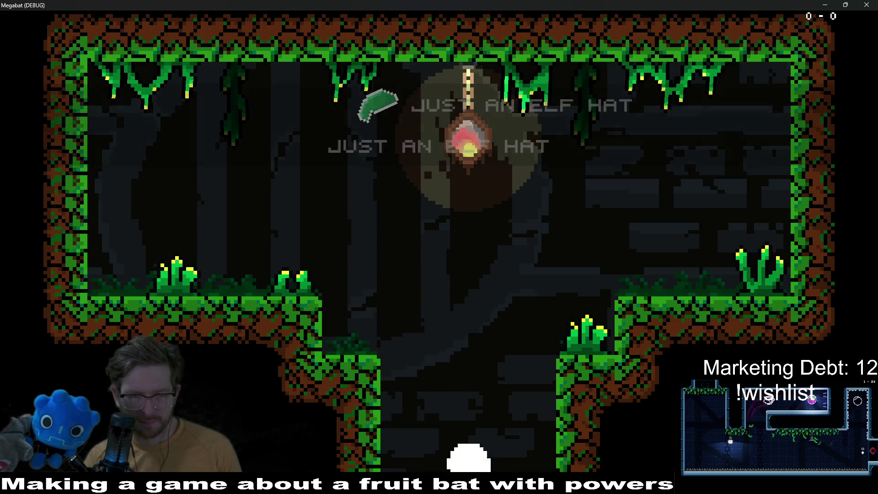
Cross the shaft to the right ledge, climb the wall and crawl along the ceiling.
{"action": "key", "text": "Up"}
{"action": "key", "text": "Left"}
{"action": "key", "text": "Up"}
{"action": "key", "text": "Right"}
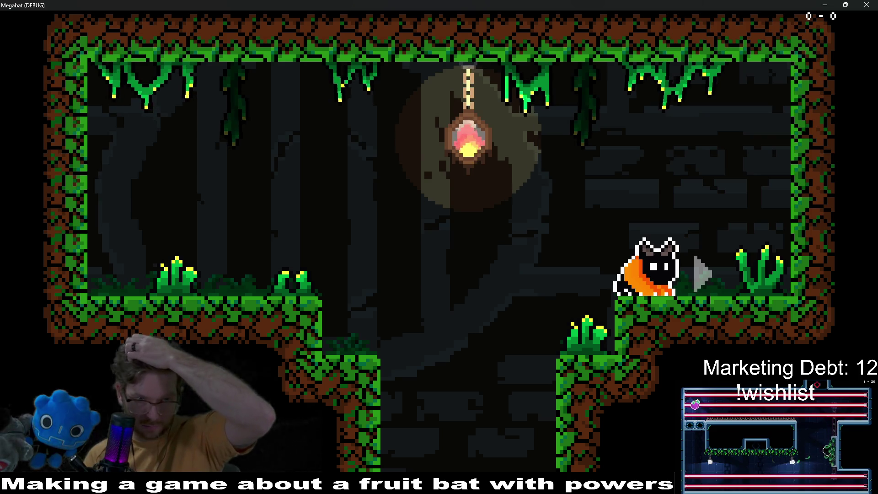
{"action": "key", "text": "Right"}
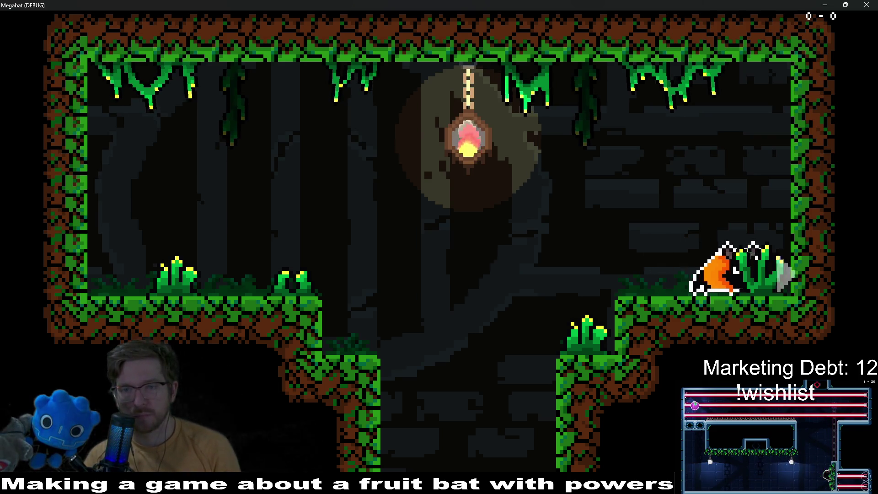
{"action": "key", "text": "Up"}
{"action": "key", "text": "Left"}
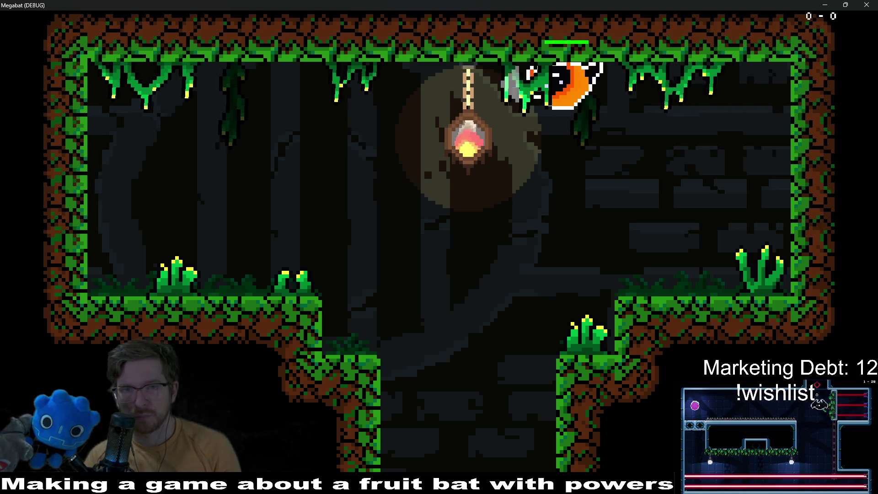
{"action": "key", "text": "Down"}
{"action": "key", "text": "Right"}
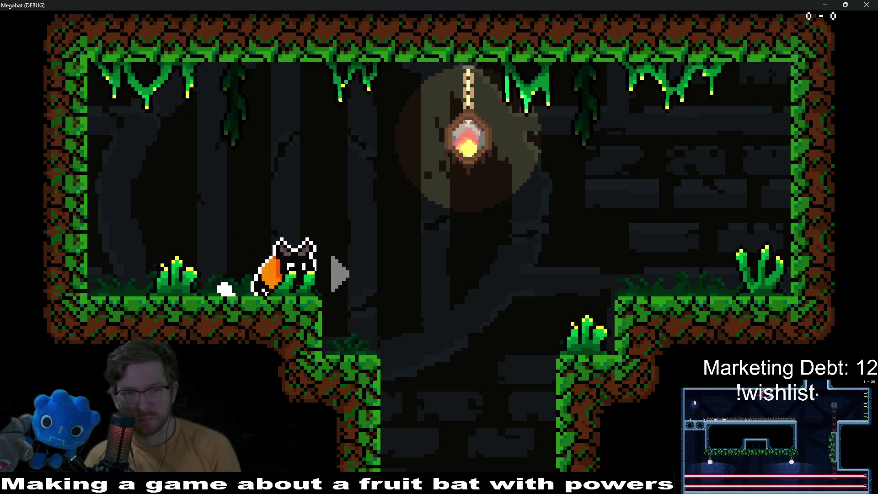
Climb the left wall, drop into the next room and dash along its ceiling.
{"action": "key", "text": "Left"}
{"action": "key", "text": "Up"}
{"action": "key", "text": "Right"}
{"action": "key", "text": "Right"}
{"action": "key", "text": "Left"}
{"action": "key", "text": "Up"}
{"action": "key", "text": "Left"}
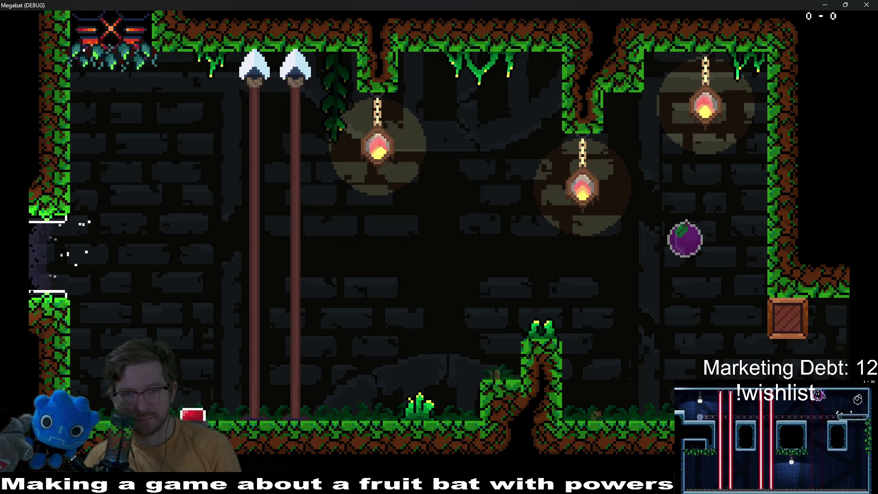
{"action": "key", "text": "Right"}
Fly up into the room above, past the lantern, and drop down the shaft.
{"action": "key", "text": "Up"}
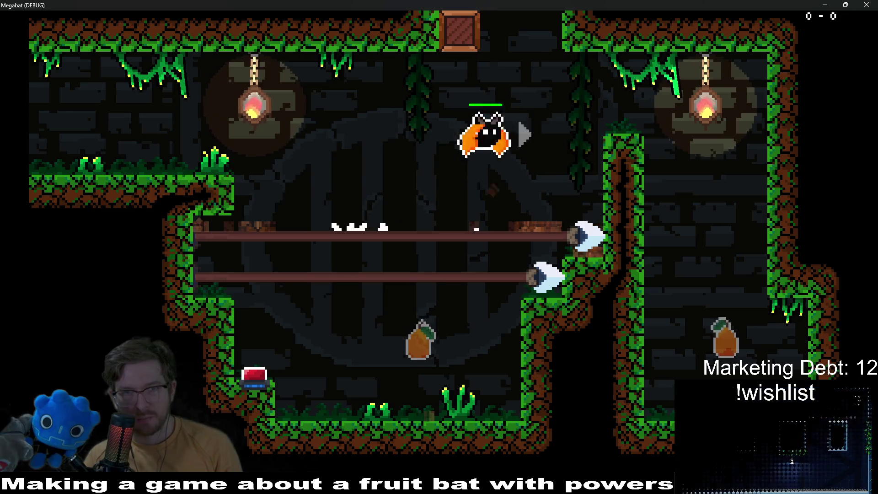
{"action": "key", "text": "Left"}
{"action": "key", "text": "Right"}
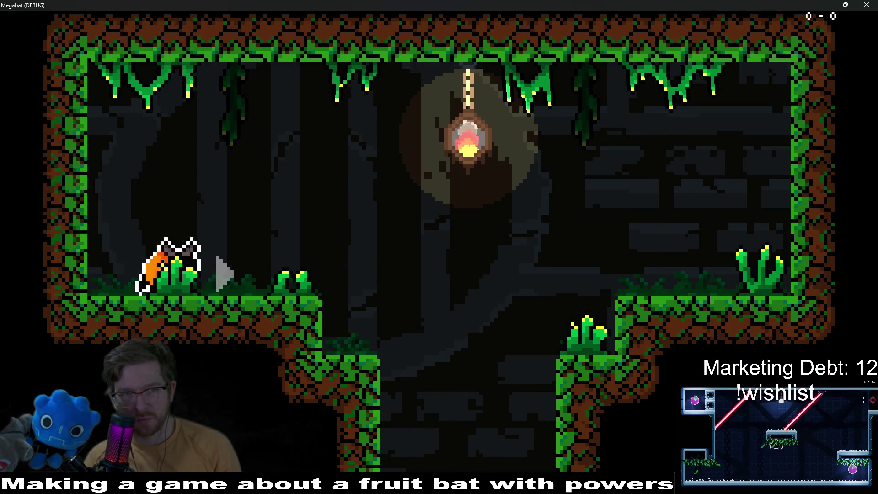
{"action": "key", "text": "Up"}
{"action": "key", "text": "Right"}
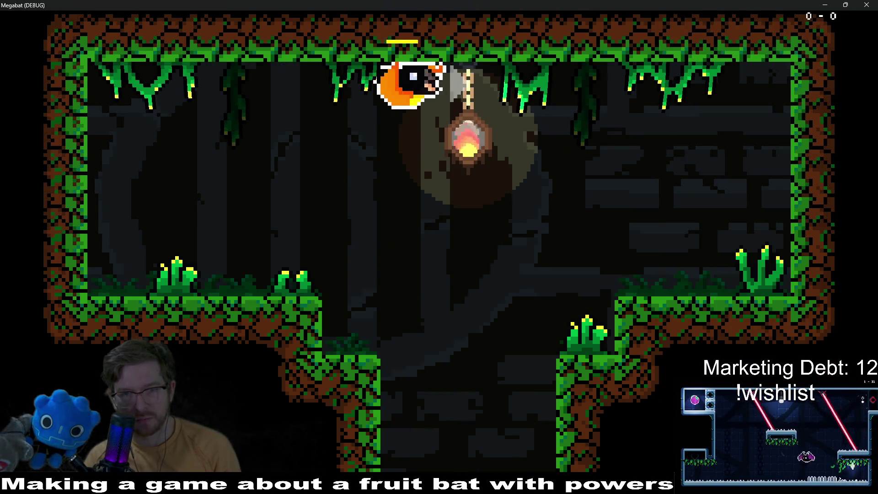
{"action": "key", "text": "Left"}
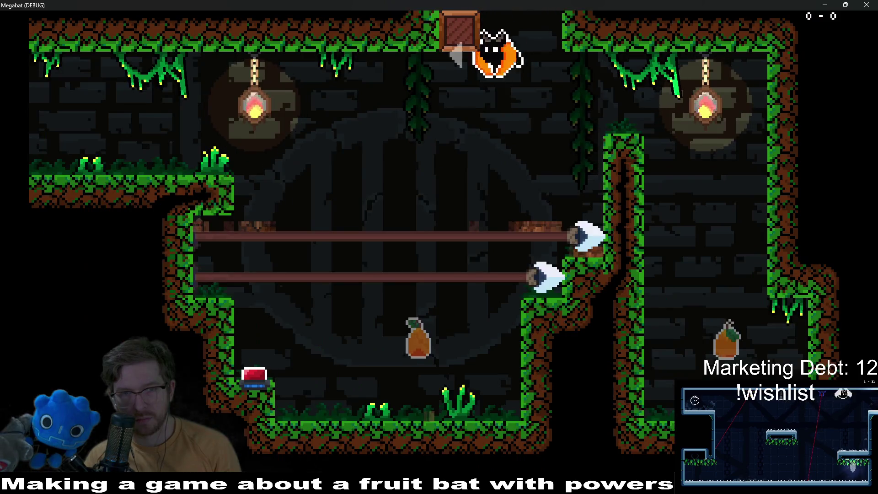
Collect the plum in the new room, land on the green pillar, and close the game.
{"action": "key", "text": "Left"}
{"action": "key", "text": "Up"}
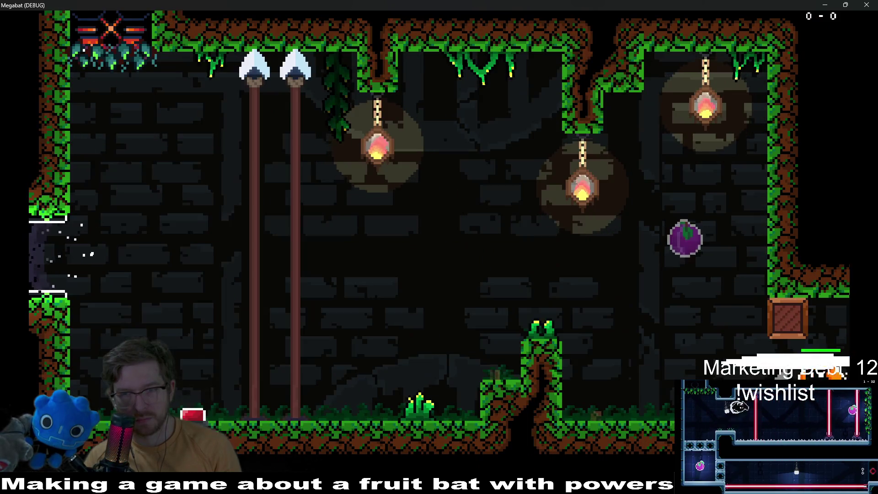
{"action": "key", "text": "Left"}
{"action": "key", "text": "Up"}
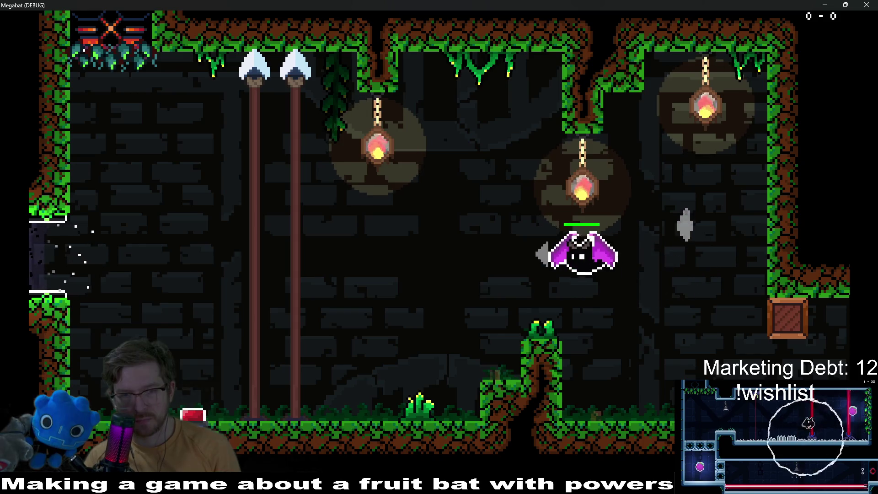
{"action": "key", "text": "Left"}
{"action": "key", "text": "Right"}
{"action": "key", "text": "Up"}
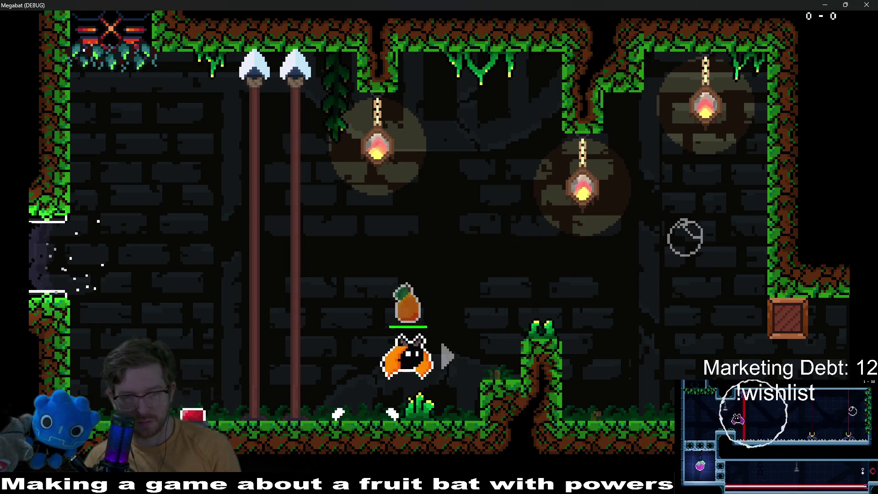
{"action": "key", "text": "Left"}
{"action": "key", "text": "Right"}
{"action": "key", "text": "Up"}
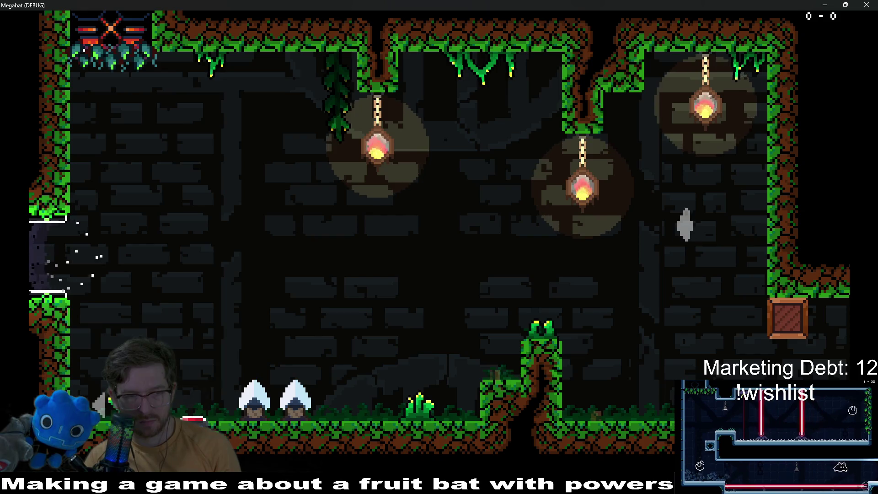
{"action": "key", "text": "Right"}
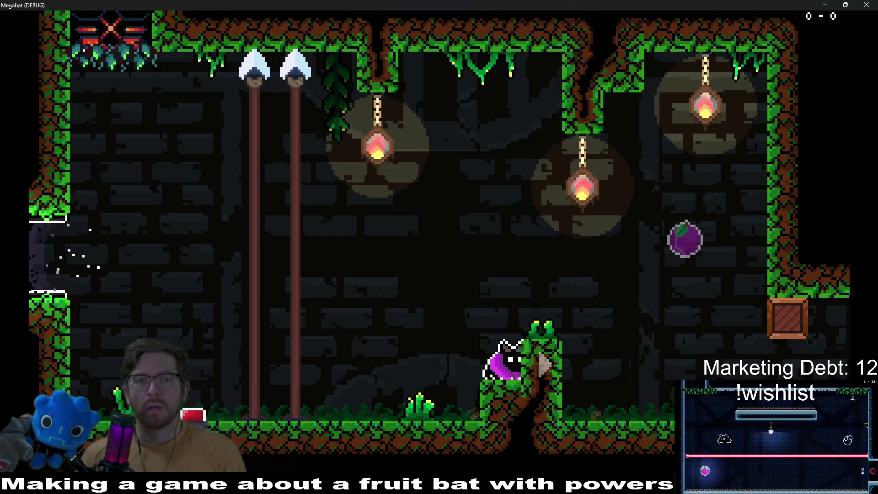
{"action": "left_click", "coordinate": [867, 4]}
Close the forest-bush, forest-tileset-16x16 and forest-climb-area-tileset files in Aseprite.
{"action": "key", "text": "alt+Tab"}
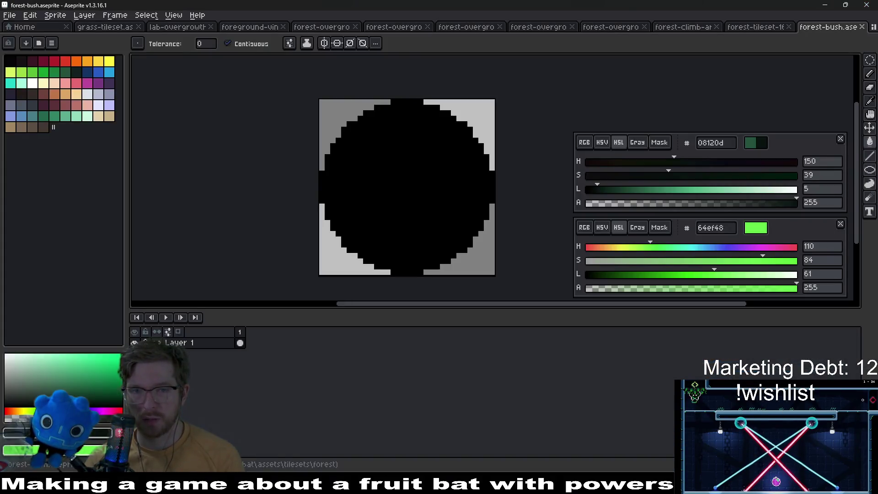
{"action": "middle_click", "coordinate": [826, 28]}
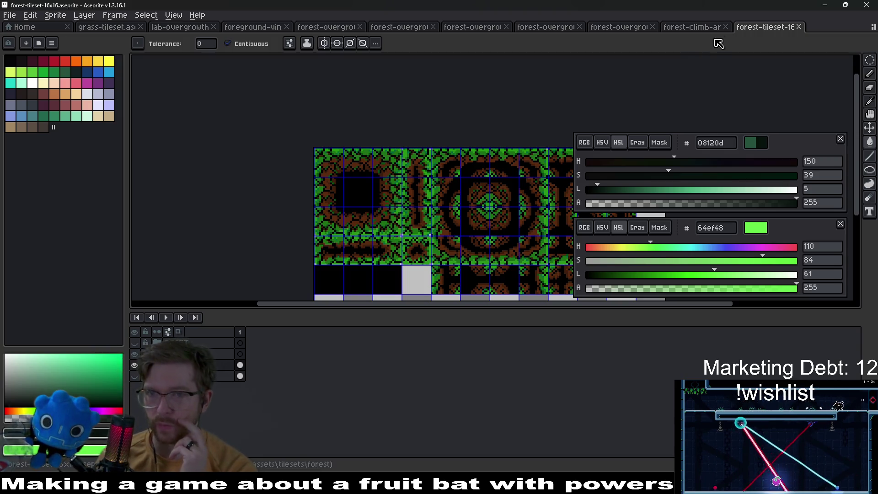
{"action": "middle_click", "coordinate": [762, 28]}
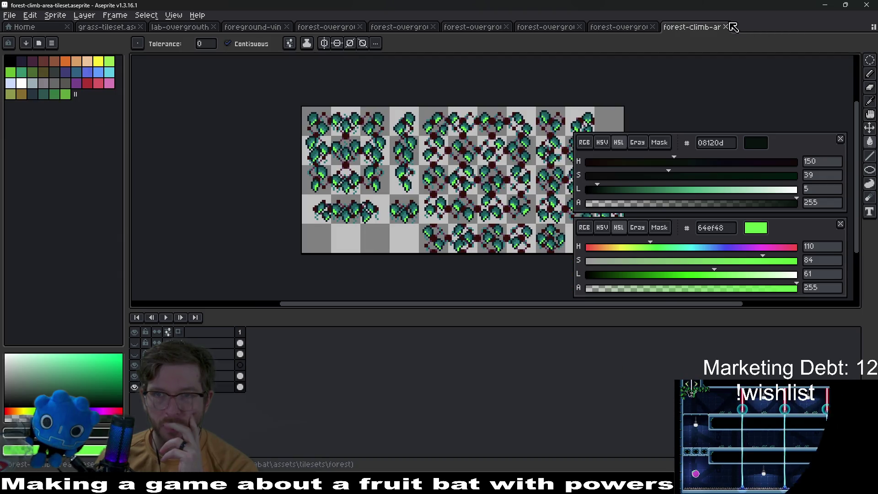
{"action": "middle_click", "coordinate": [697, 31]}
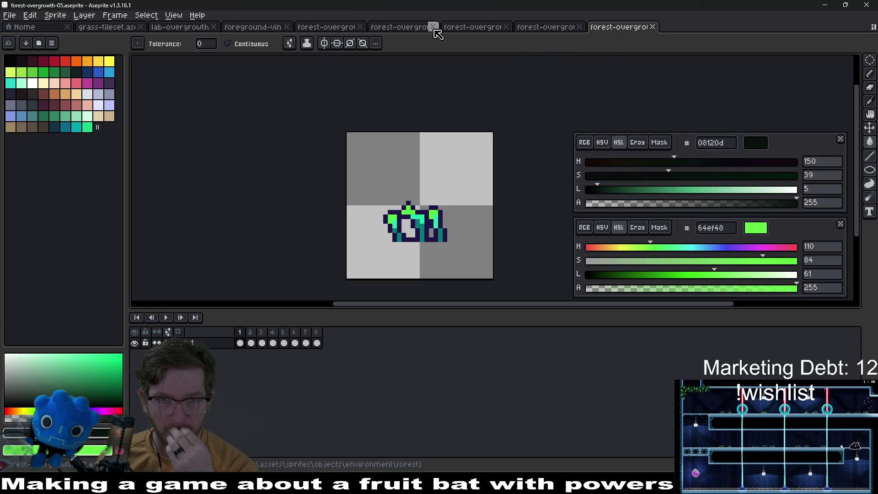
Clear the contents of all eight frames in forest-overgrowth-04.
{"action": "left_click", "coordinate": [413, 32]}
{"action": "left_click", "coordinate": [474, 33]}
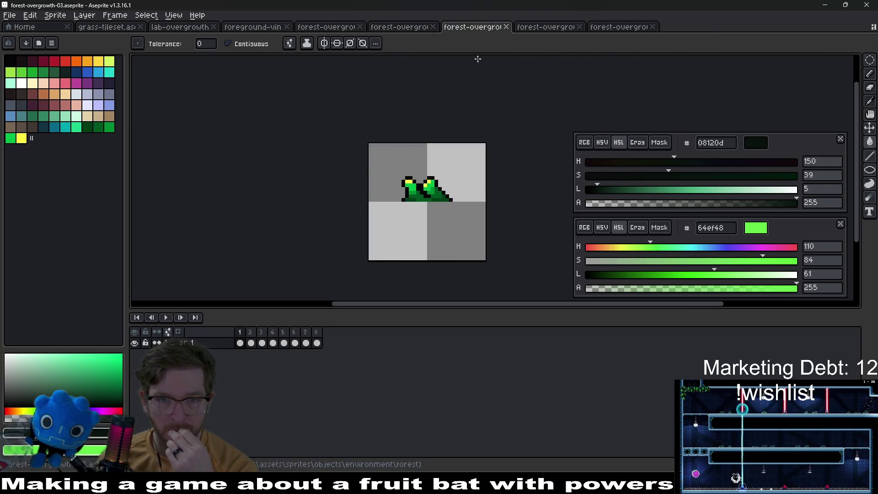
{"action": "left_click", "coordinate": [548, 38]}
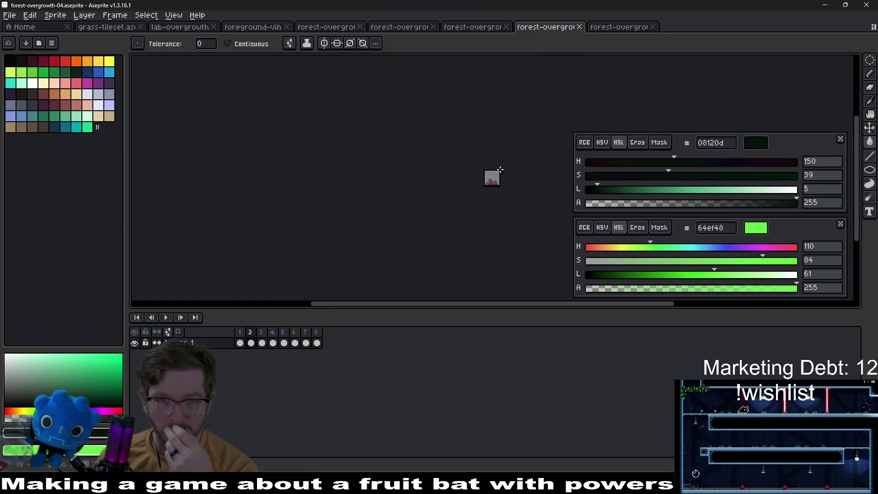
{"action": "scroll", "coordinate": [499, 176], "scroll_direction": "up", "scroll_amount": 3}
{"action": "left_click_drag", "start_coordinate": [319, 344], "coordinate": [250, 346]}
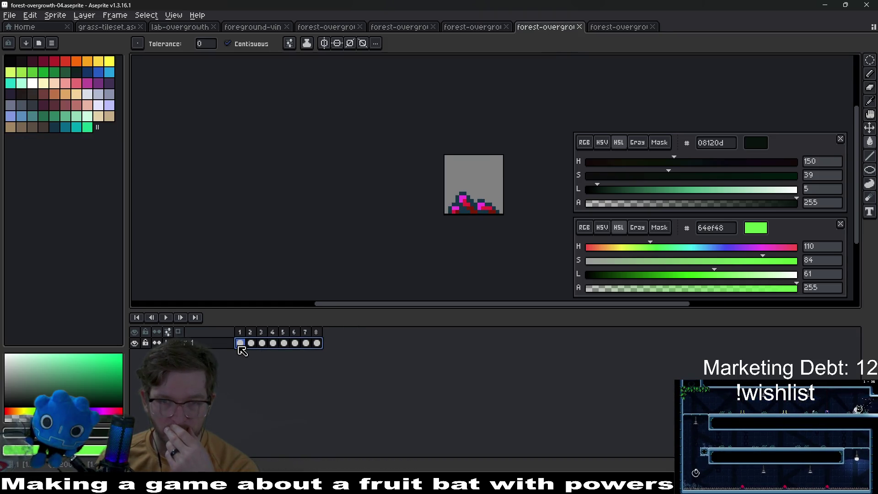
{"action": "key", "text": "Delete"}
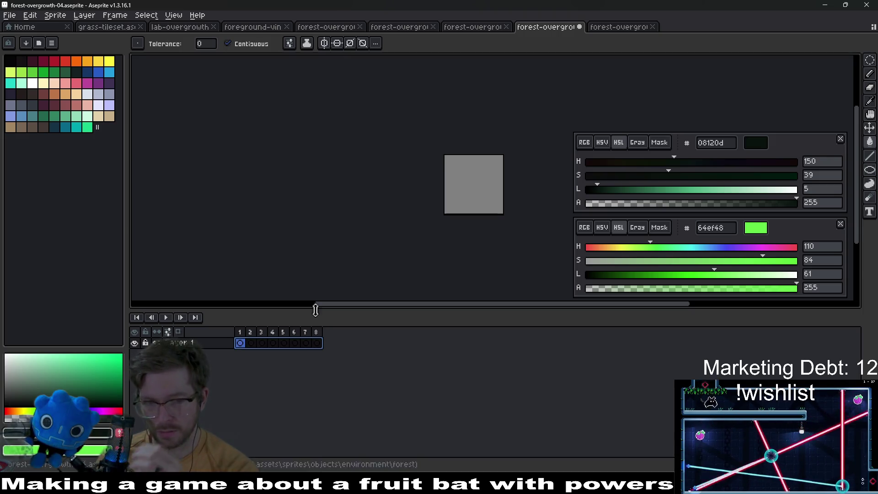
Eyedrop the dark green from forest-overgrowth-03 as main and secondary colours.
{"action": "left_click", "coordinate": [481, 28]}
{"action": "key", "text": "plus"}
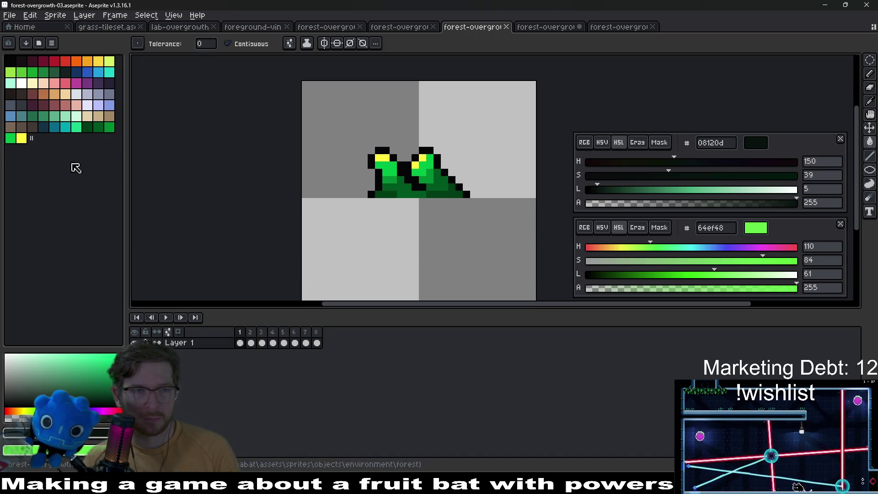
{"action": "key", "text": "i"}
{"action": "left_click", "coordinate": [87, 127]}
{"action": "right_click", "coordinate": [99, 127]}
Paste hex 003d16 as forest-overgrowth-04's colour and switch to the pencil.
{"action": "left_click", "coordinate": [546, 28]}
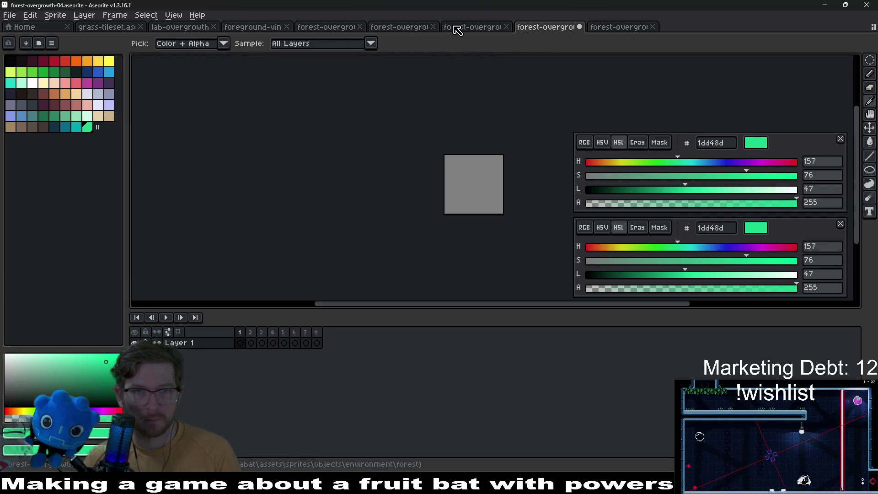
{"action": "left_click", "coordinate": [466, 29]}
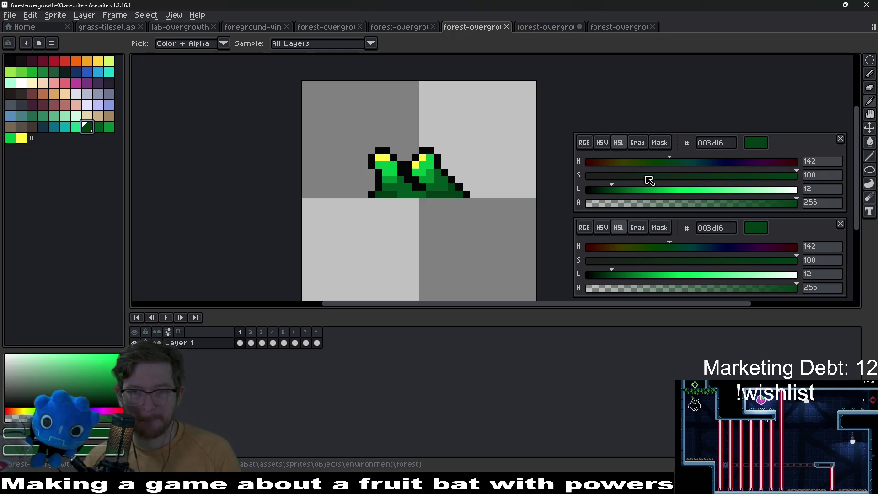
{"action": "left_click", "coordinate": [722, 143]}
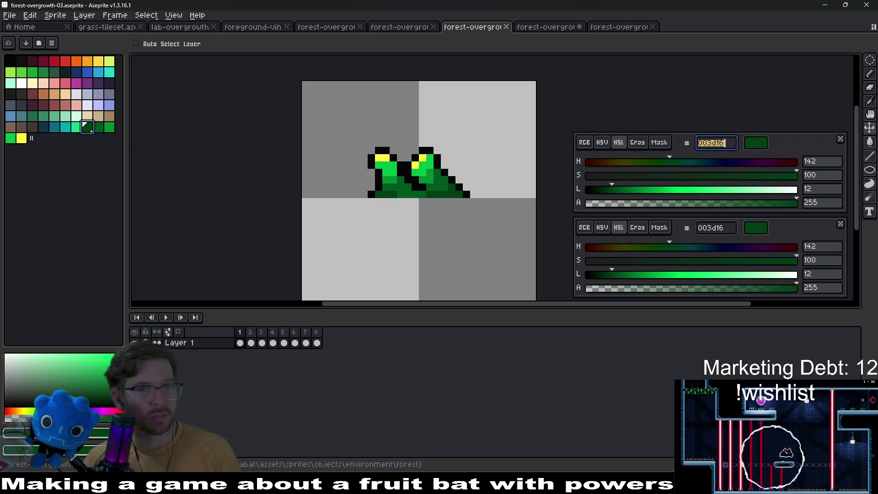
{"action": "left_click", "coordinate": [547, 27]}
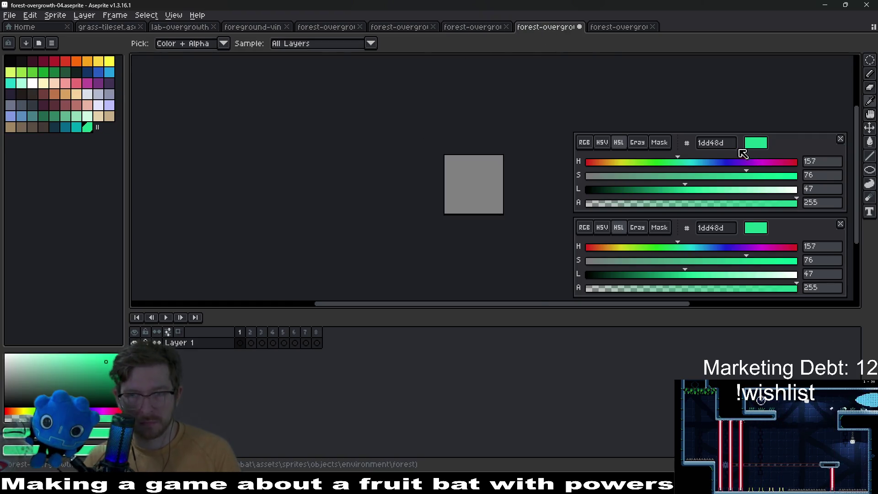
{"action": "type", "text": "003d16"}
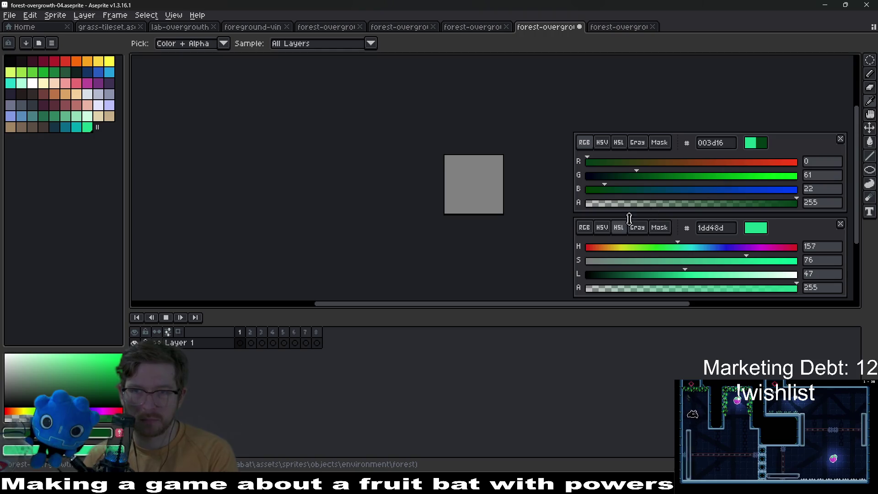
{"action": "scroll", "coordinate": [459, 181], "scroll_direction": "up", "scroll_amount": 1}
{"action": "key", "text": "b"}
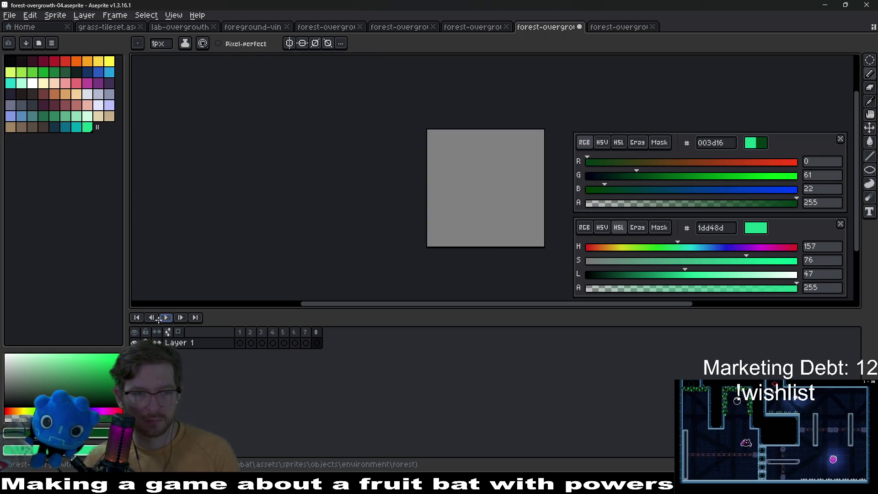
{"action": "scroll", "coordinate": [526, 220], "scroll_direction": "up", "scroll_amount": 1}
Resize the forest-overgrowth-04 canvas to 32×32 pixels.
{"action": "key", "text": "ctrl+t"}
{"action": "type", "text": "32"}
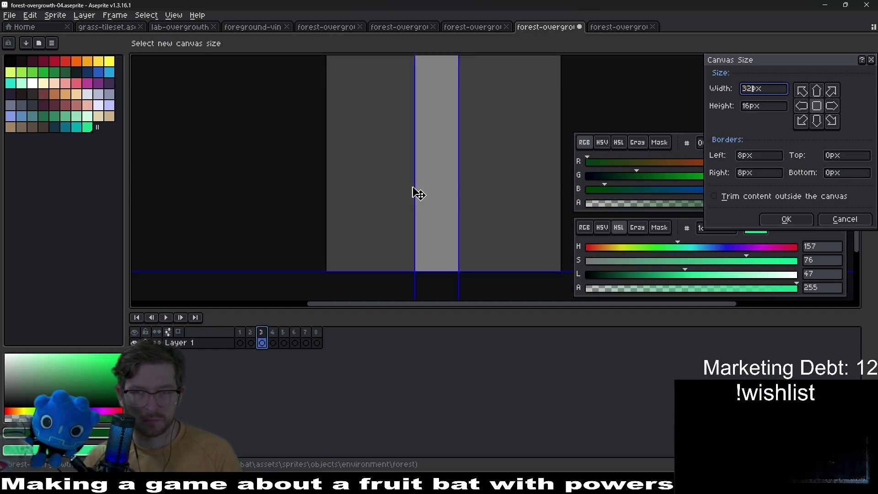
{"action": "key", "text": "Tab"}
{"action": "type", "text": "32"}
{"action": "key", "text": "Return"}
{"action": "scroll", "coordinate": [439, 181], "scroll_direction": "up", "scroll_amount": 3}
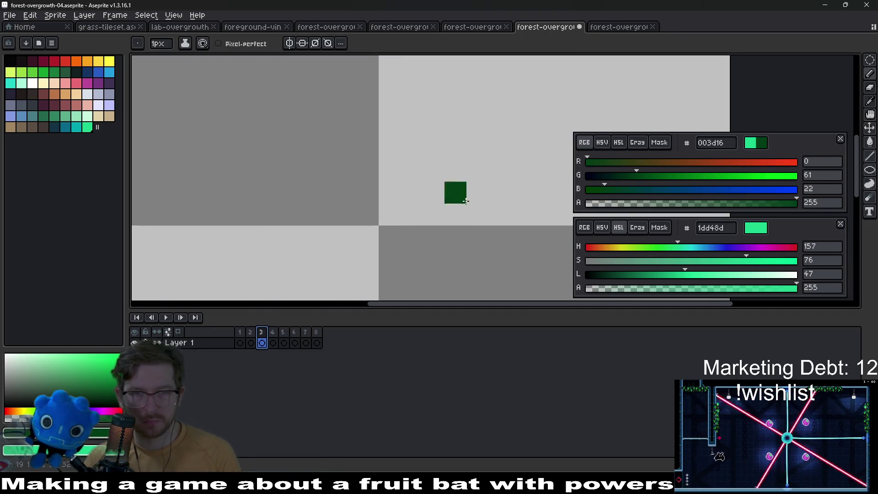
{"action": "scroll", "coordinate": [396, 203], "scroll_direction": "down", "scroll_amount": 3}
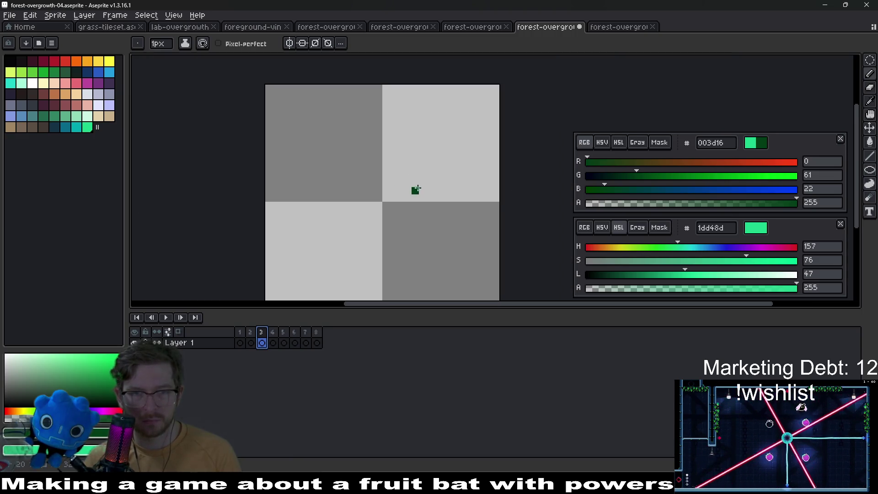
{"action": "scroll", "coordinate": [376, 186], "scroll_direction": "up", "scroll_amount": 3}
Add dark green pixels on the left of the grass shape and erase a stray pixel below.
{"action": "mouse_move", "coordinate": [406, 198]}
{"action": "left_mouse_down"}
{"action": "mouse_move", "coordinate": [384, 221]}
{"action": "mouse_move", "coordinate": [420, 167]}
{"action": "left_mouse_up"}
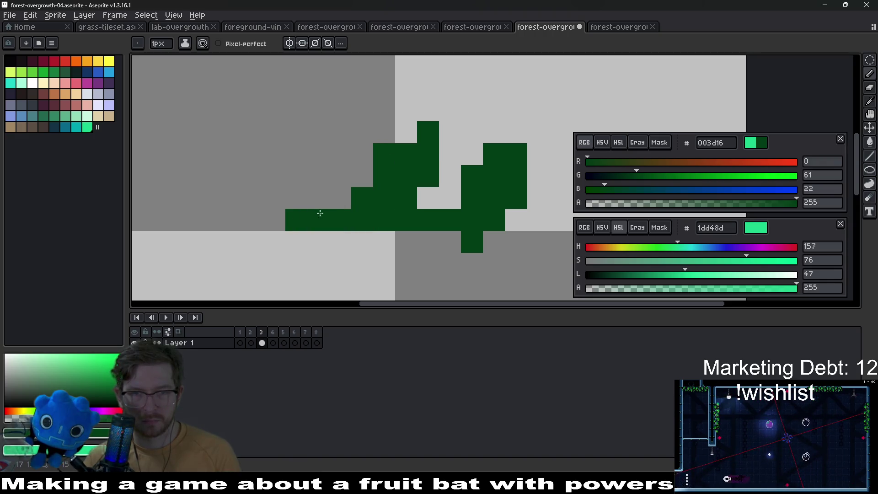
{"action": "left_click", "coordinate": [281, 206]}
{"action": "key", "text": "e"}
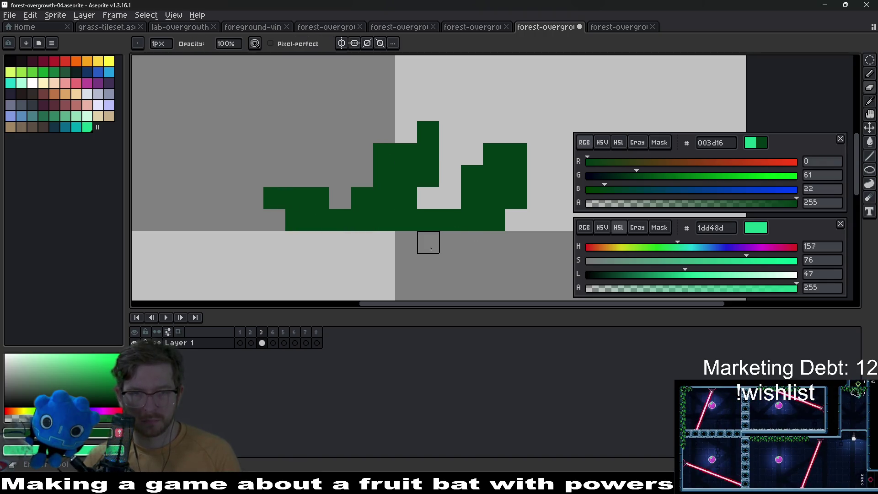
{"action": "left_click", "coordinate": [462, 236]}
{"action": "scroll", "coordinate": [461, 233], "scroll_direction": "down", "scroll_amount": 3}
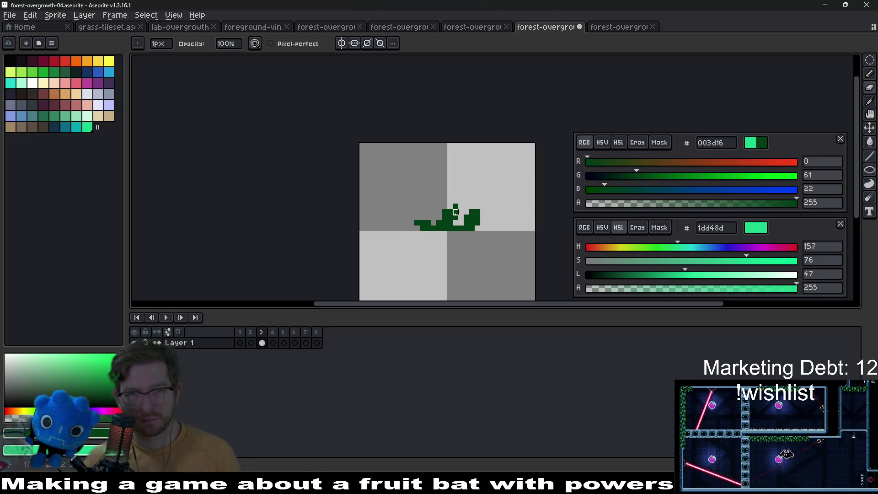
{"action": "scroll", "coordinate": [455, 212], "scroll_direction": "up", "scroll_amount": 2}
{"action": "key", "text": "b"}
{"action": "left_click_drag", "start_coordinate": [382, 215], "coordinate": [366, 215]}
{"action": "left_click", "coordinate": [366, 199]}
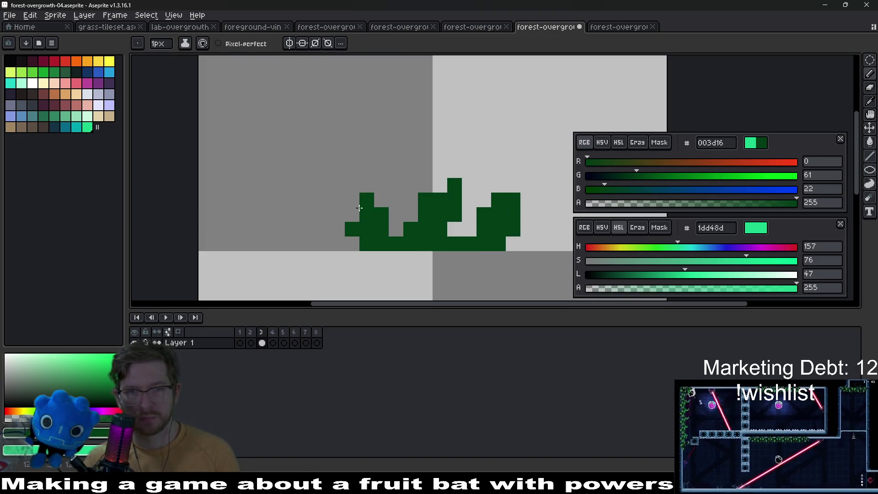
{"action": "scroll", "coordinate": [496, 228], "scroll_direction": "down", "scroll_amount": 5}
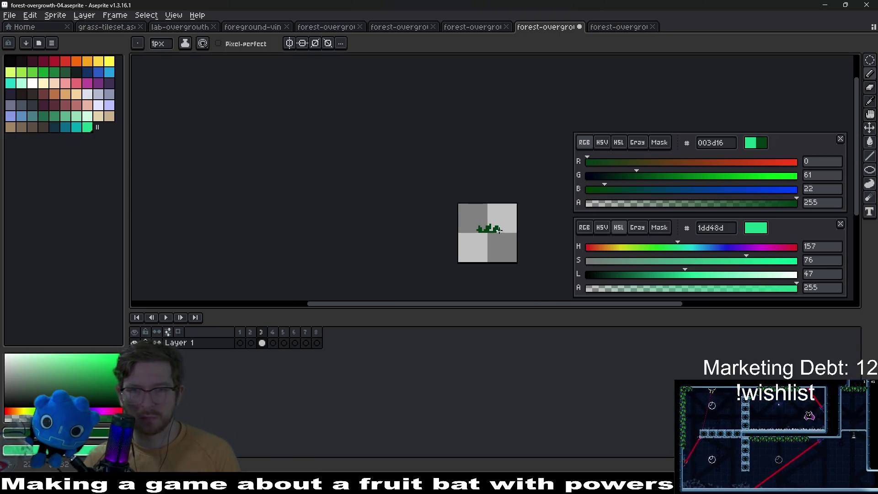
{"action": "scroll", "coordinate": [498, 229], "scroll_direction": "up", "scroll_amount": 6}
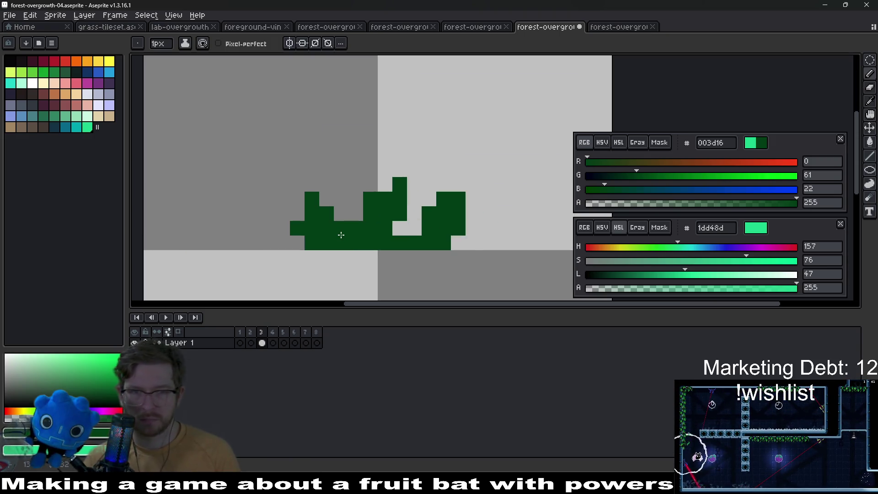
Cut gaps separating the left, middle and right clumps, then pick near-black 060608.
{"action": "key", "text": "v"}
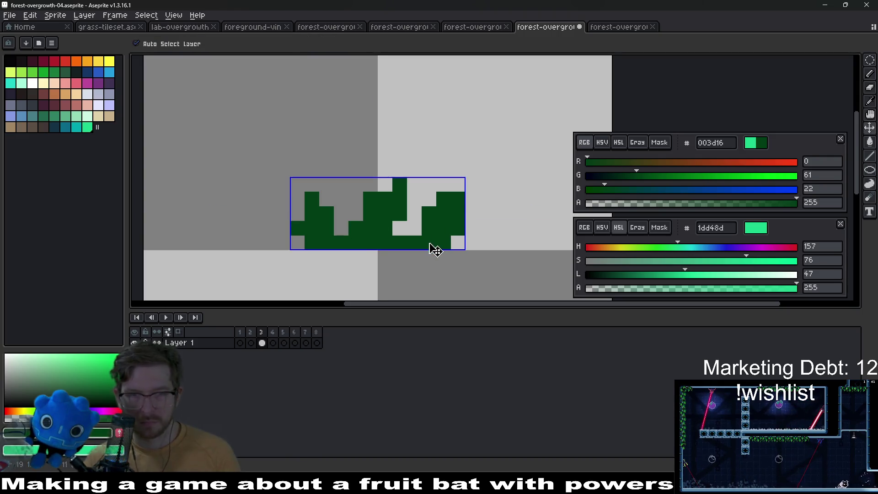
{"action": "key", "text": "b"}
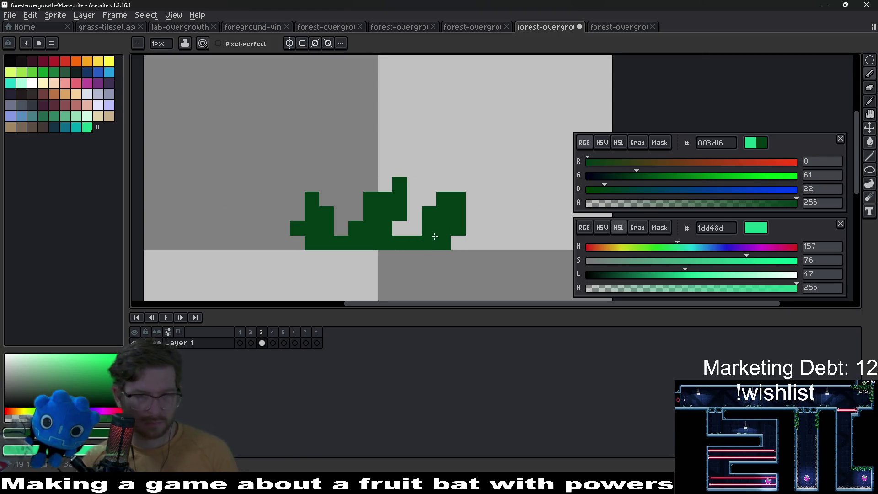
{"action": "key", "text": "e"}
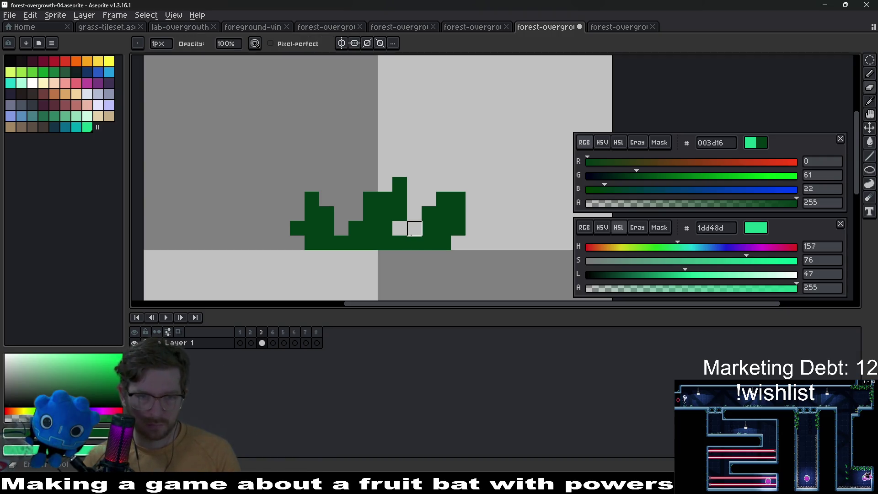
{"action": "key", "text": "b"}
{"action": "left_click", "coordinate": [414, 238]}
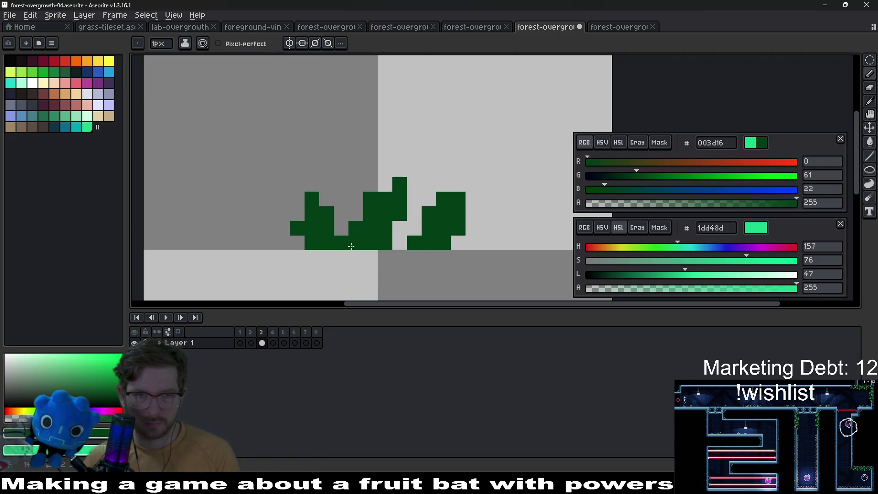
{"action": "key", "text": "e"}
{"action": "left_click", "coordinate": [341, 243]}
{"action": "key", "text": "b"}
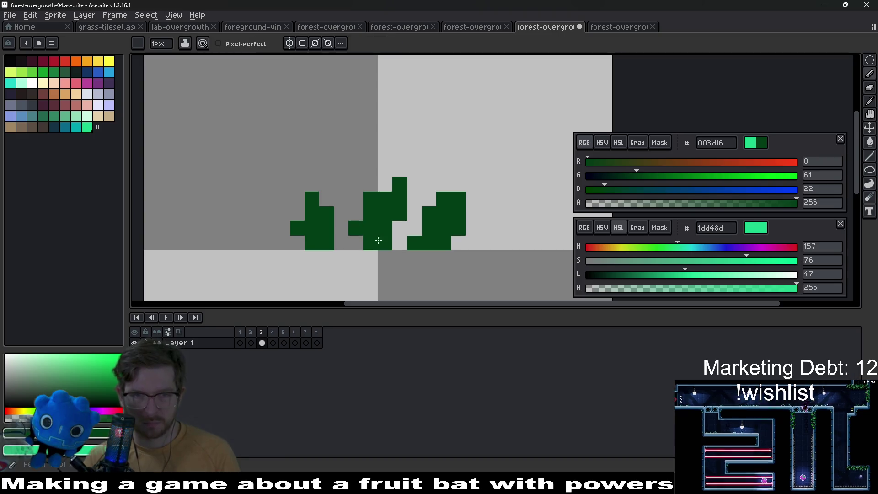
{"action": "left_click", "coordinate": [399, 242]}
{"action": "scroll", "coordinate": [415, 236], "scroll_direction": "down", "scroll_amount": 3}
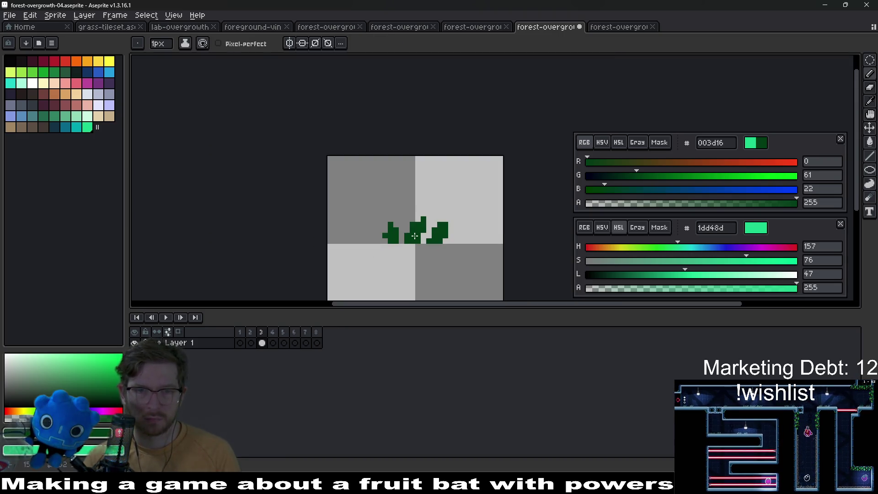
{"action": "scroll", "coordinate": [415, 235], "scroll_direction": "up", "scroll_amount": 1}
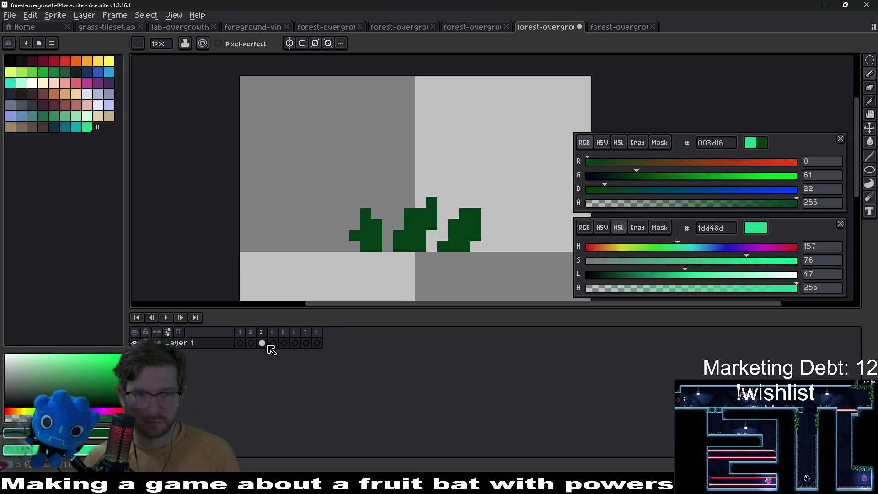
{"action": "left_click", "coordinate": [13, 63]}
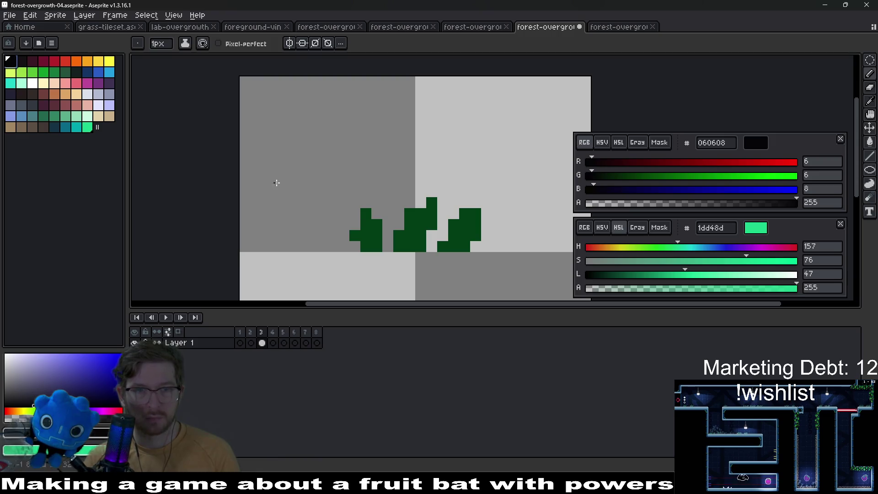
Apply a near-black Outline effect (Shift+O) around the three grass clumps.
{"action": "key", "text": "v"}
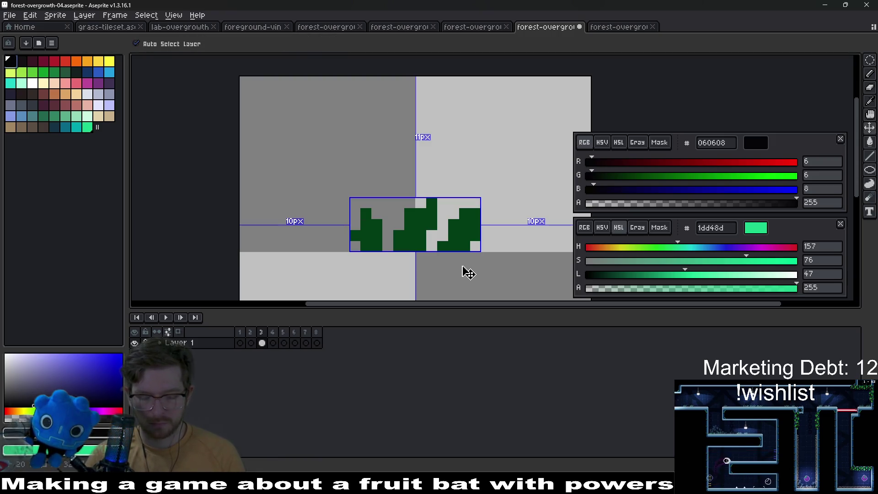
{"action": "key", "text": "shift+o"}
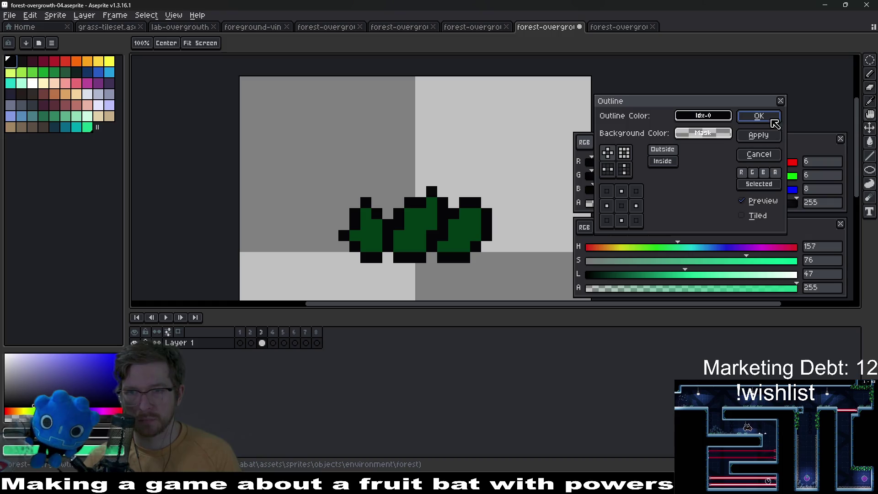
{"action": "left_click", "coordinate": [760, 117]}
{"action": "scroll", "coordinate": [444, 270], "scroll_direction": "up", "scroll_amount": 2}
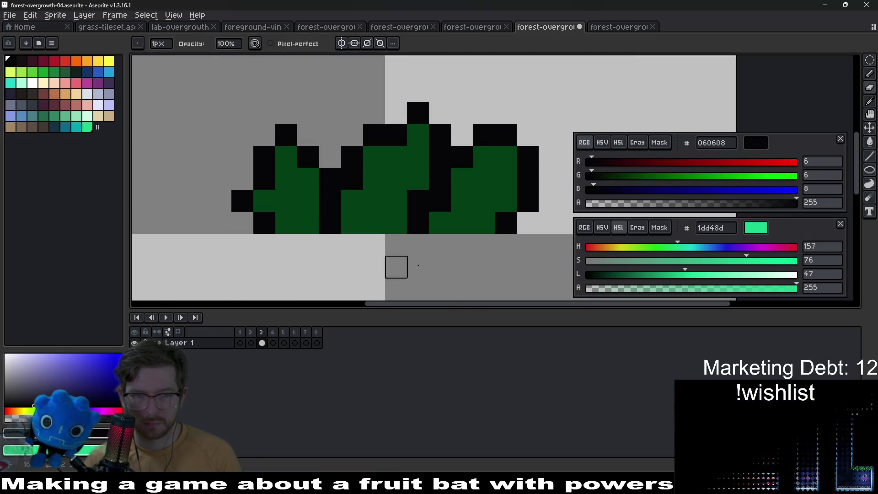
{"action": "scroll", "coordinate": [455, 203], "scroll_direction": "down", "scroll_amount": 8}
{"action": "scroll", "coordinate": [455, 204], "scroll_direction": "up", "scroll_amount": 3}
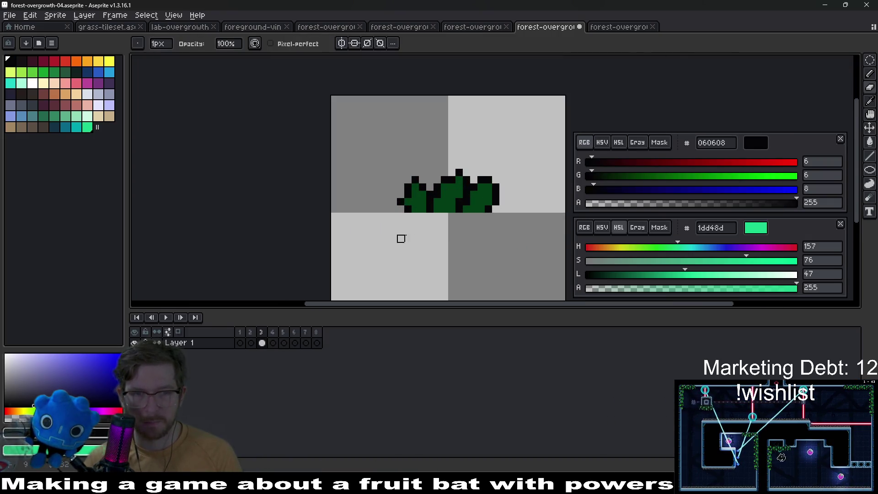
Take bright green 00bd45 from forest-overgrowth-03's palette as forest-overgrowth-04's drawing colour.
{"action": "left_click", "coordinate": [475, 27]}
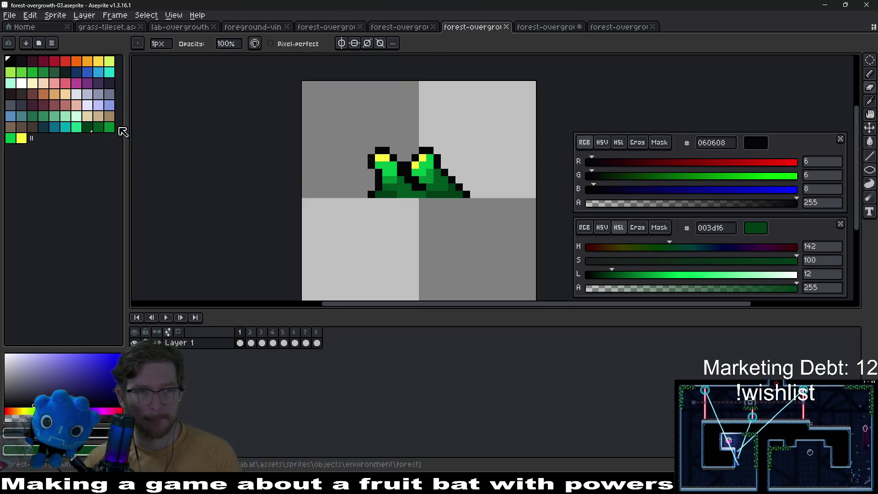
{"action": "left_click", "coordinate": [100, 128]}
{"action": "left_click", "coordinate": [715, 143]}
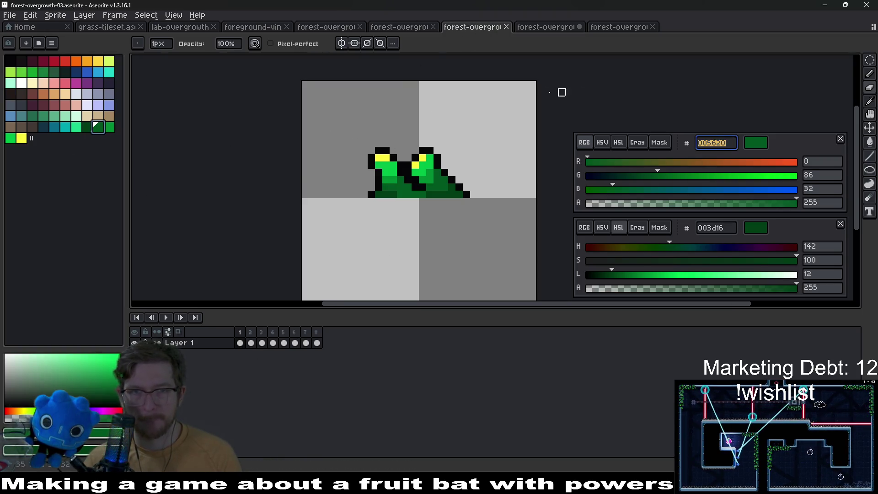
{"action": "left_click", "coordinate": [21, 138]}
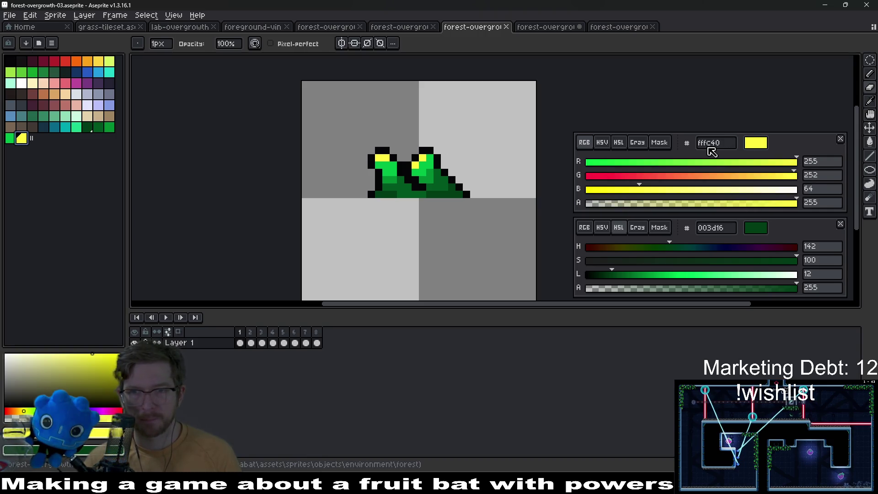
{"action": "left_click", "coordinate": [9, 138]}
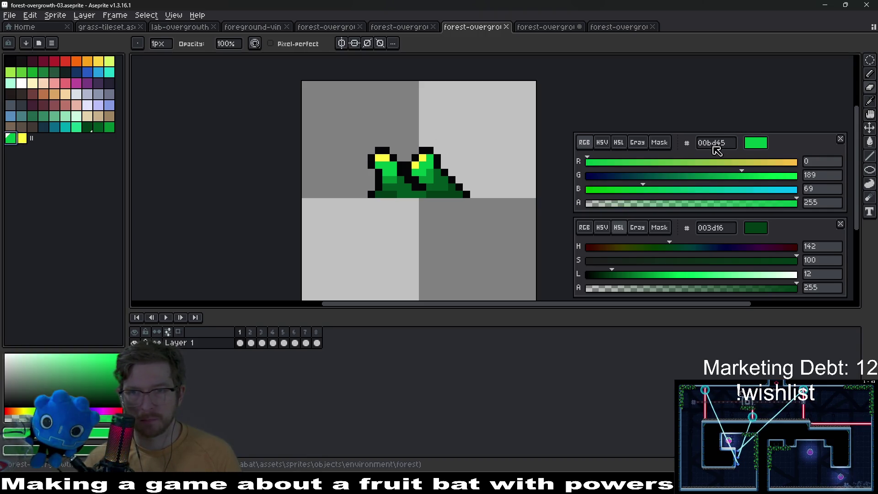
{"action": "left_click", "coordinate": [543, 29]}
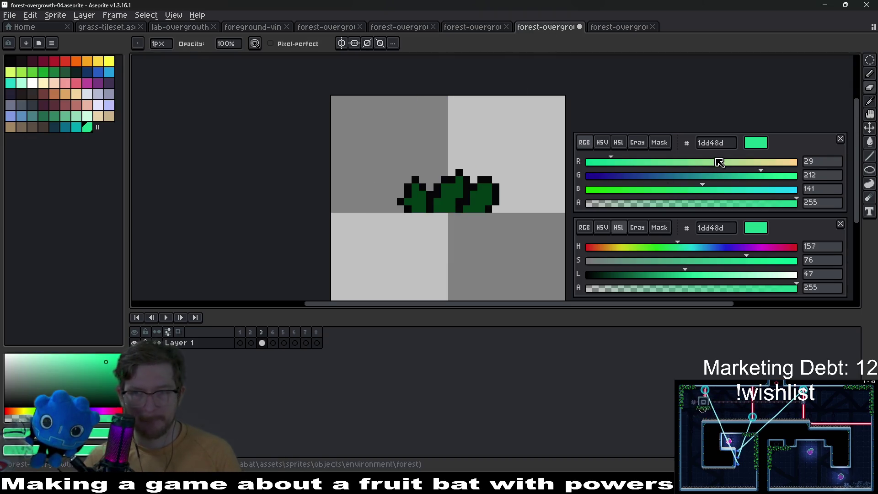
{"action": "key", "text": "Escape"}
{"action": "key", "text": "Return"}
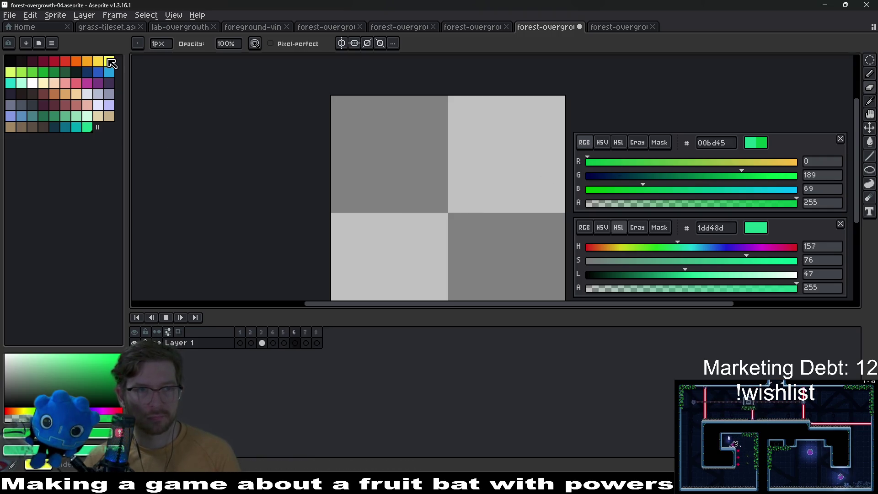
Stop playback on frame 3 and place bright green highlight pixels on the middle clump.
{"action": "left_click", "coordinate": [110, 62]}
{"action": "scroll", "coordinate": [457, 172], "scroll_direction": "up", "scroll_amount": 1}
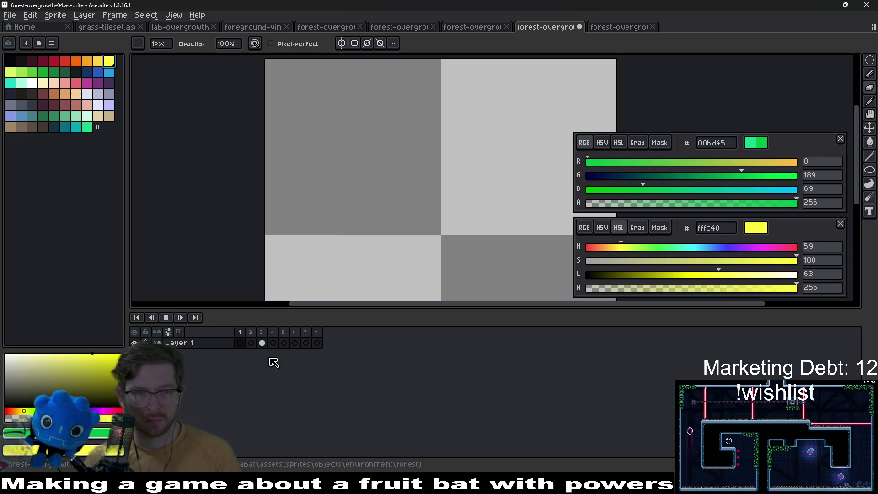
{"action": "left_click", "coordinate": [264, 340]}
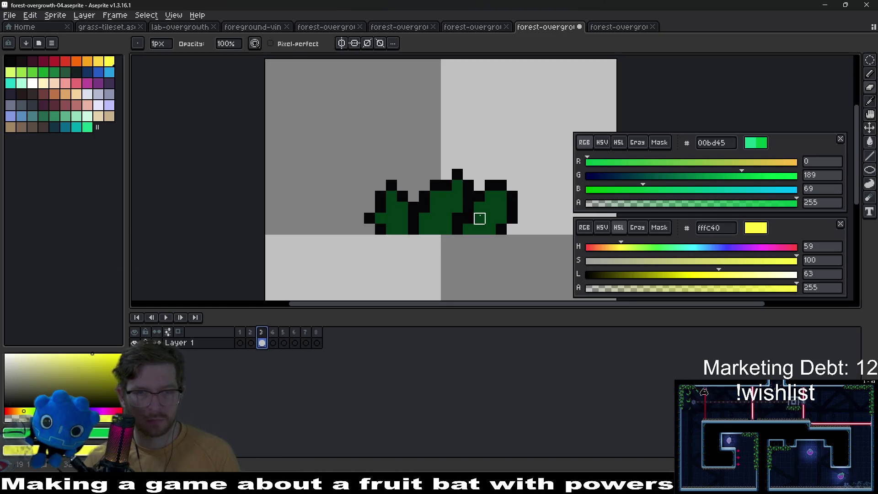
{"action": "scroll", "coordinate": [453, 207], "scroll_direction": "up", "scroll_amount": 2}
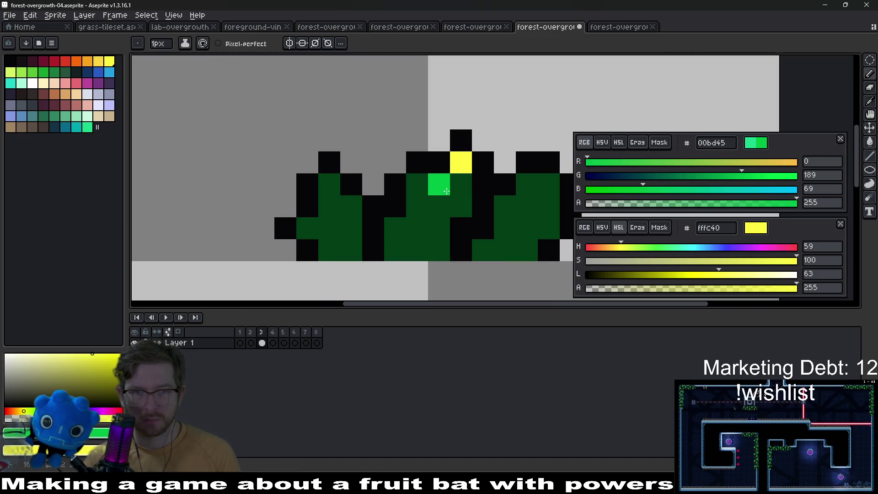
{"action": "left_click", "coordinate": [414, 199]}
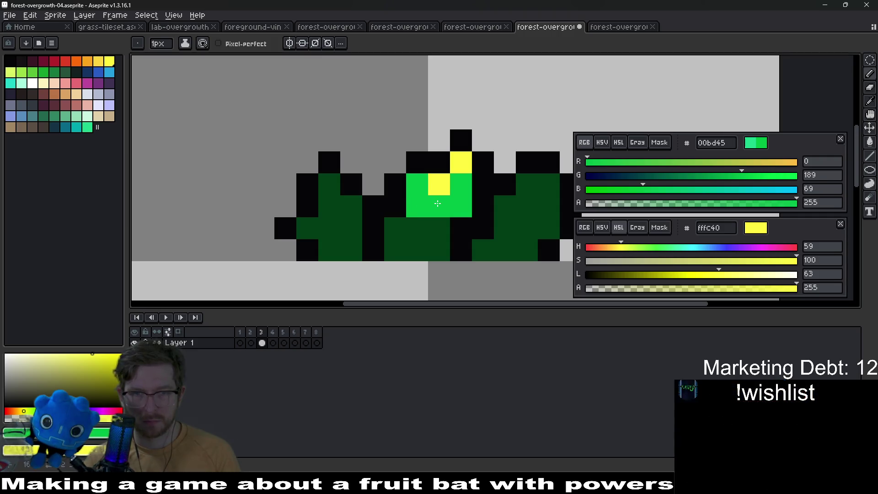
{"action": "key", "text": "ctrl+z"}
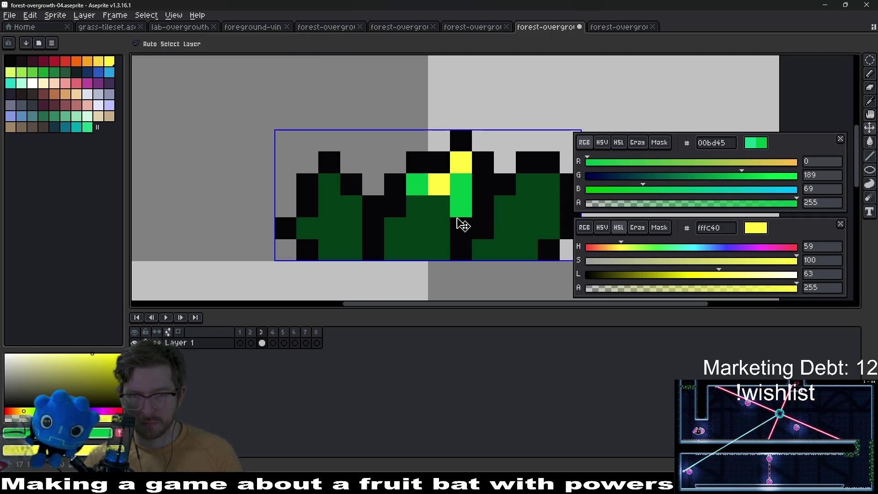
{"action": "key", "text": "ctrl+z"}
{"action": "left_click", "coordinate": [410, 193]}
{"action": "left_click", "coordinate": [395, 228]}
Add bright green pixels to the right and left clumps, eyedrop the dark green, and move to forest-overgrowth-05.
{"action": "scroll", "coordinate": [434, 210], "scroll_direction": "down", "scroll_amount": 3}
{"action": "scroll", "coordinate": [457, 192], "scroll_direction": "up", "scroll_amount": 3}
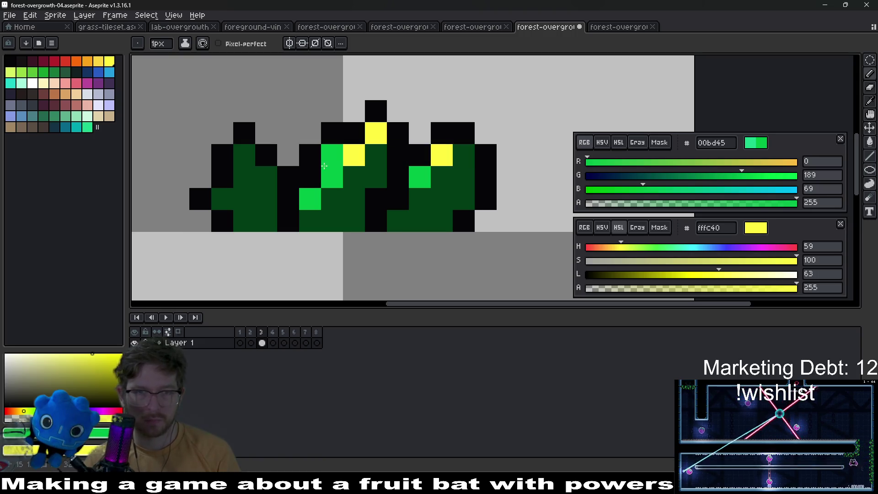
{"action": "key", "text": "ctrl+z"}
{"action": "left_click", "coordinate": [468, 162]}
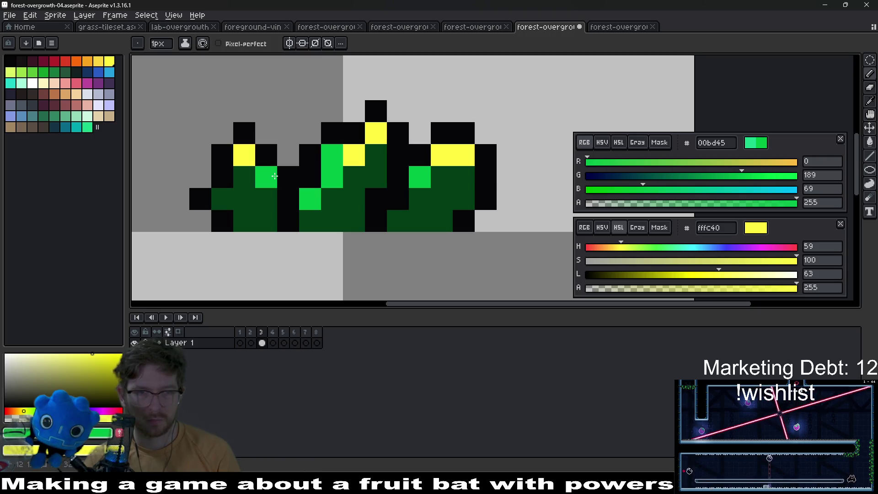
{"action": "scroll", "coordinate": [430, 182], "scroll_direction": "down", "scroll_amount": 4}
{"action": "left_click", "coordinate": [388, 197]}
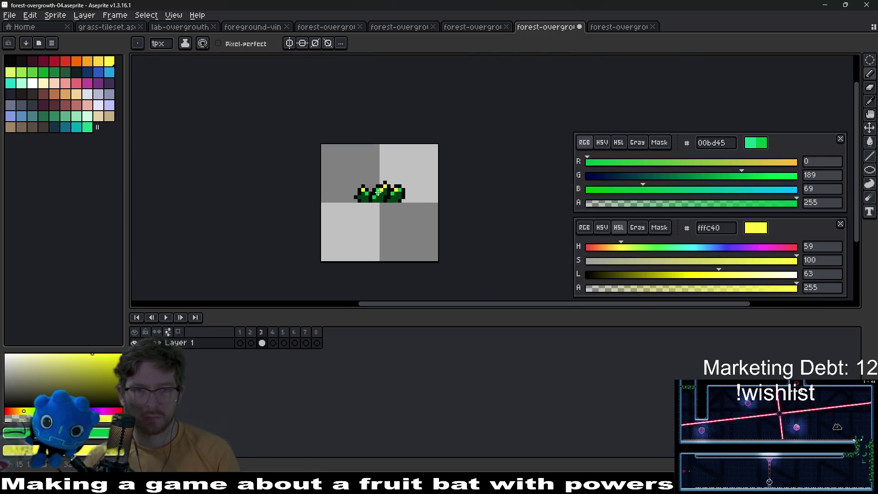
{"action": "scroll", "coordinate": [374, 191], "scroll_direction": "up", "scroll_amount": 4}
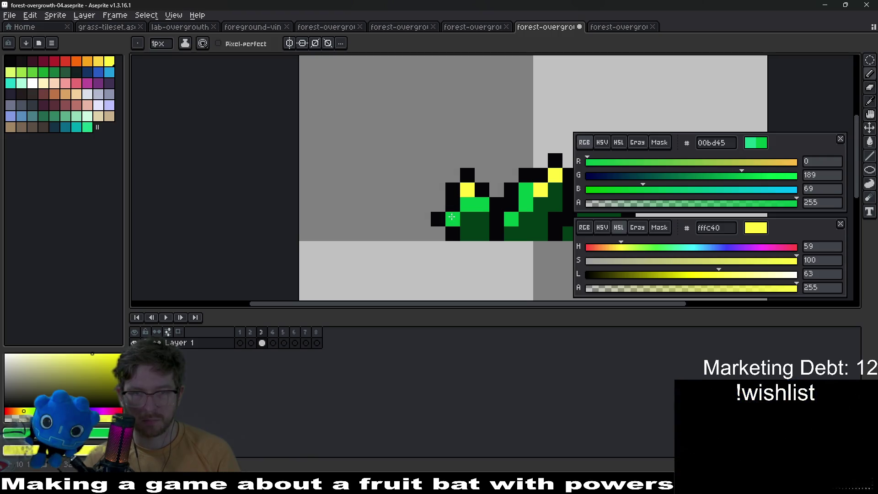
{"action": "left_click", "coordinate": [486, 216], "text": "alt"}
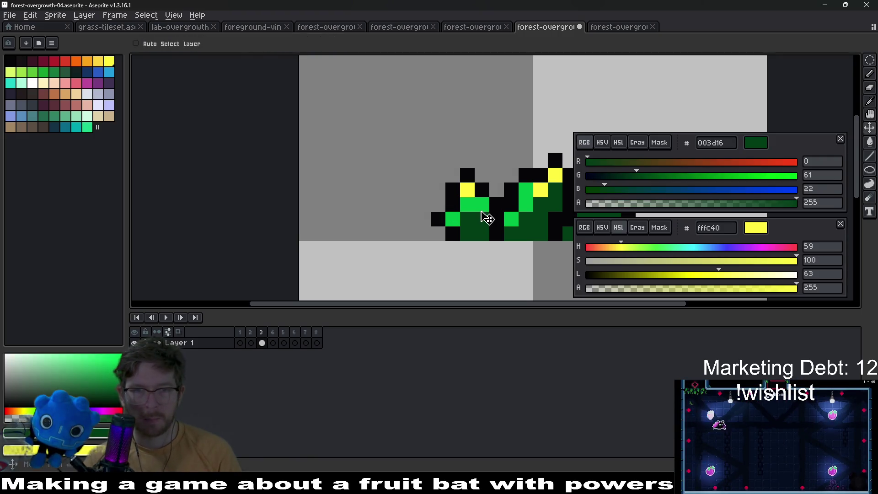
{"action": "left_click", "coordinate": [617, 28]}
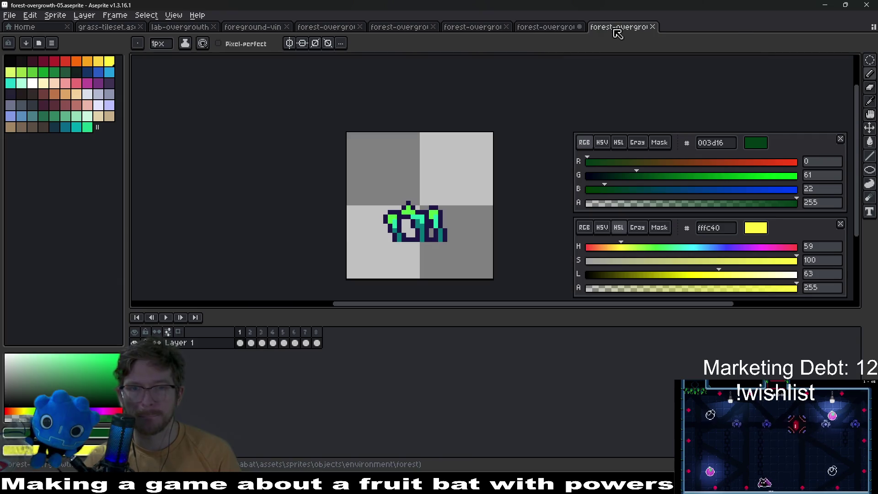
Take medium green 008a32 from forest-overgrowth-03's palette and make it forest-overgrowth-04's drawing colour.
{"action": "left_click", "coordinate": [552, 28]}
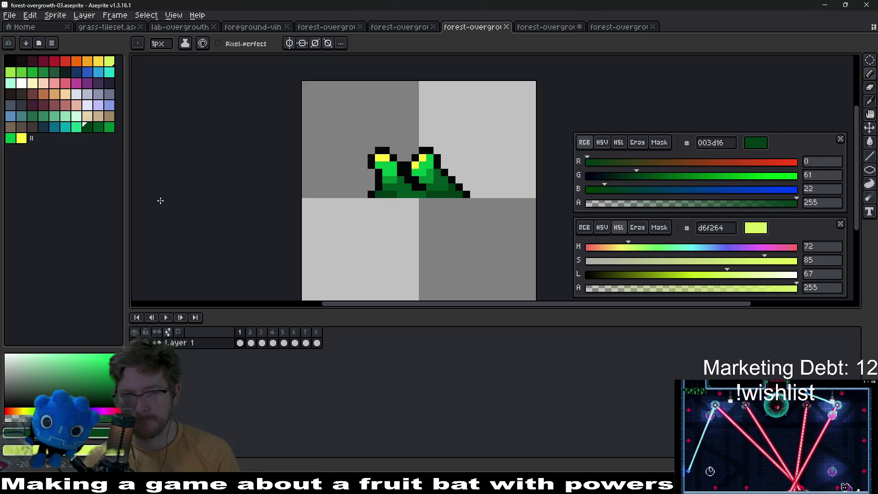
{"action": "left_click", "coordinate": [98, 127]}
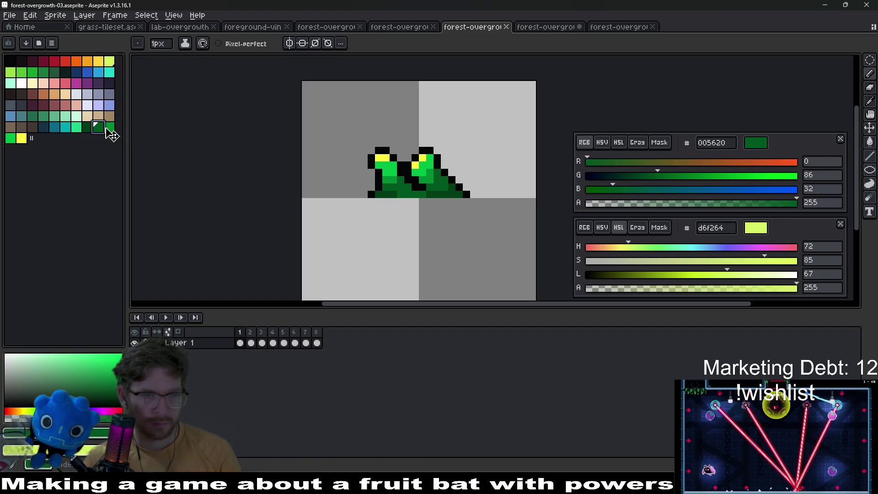
{"action": "left_click", "coordinate": [712, 142]}
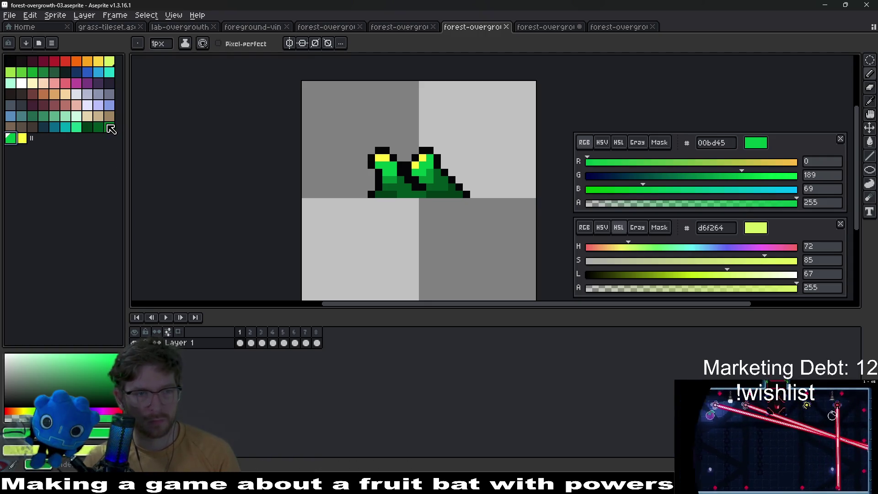
{"action": "left_click", "coordinate": [109, 127]}
{"action": "key", "text": "v"}
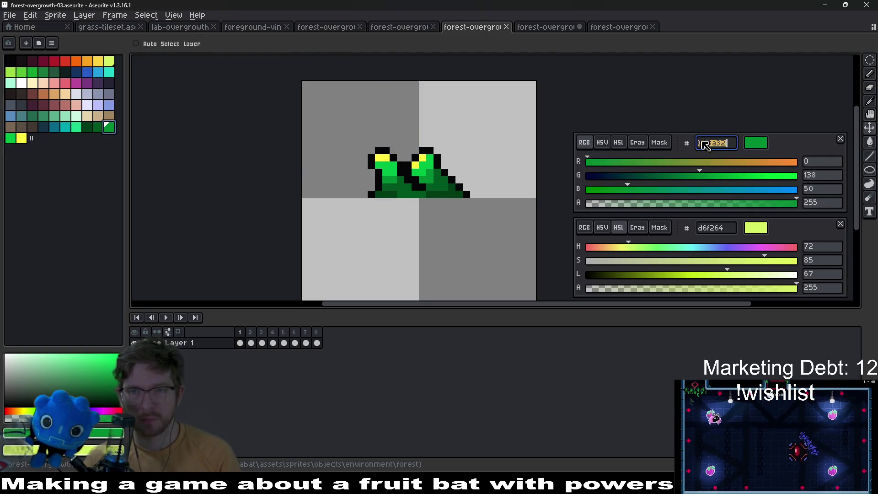
{"action": "key", "text": "b"}
{"action": "key", "text": "ctrl+Tab"}
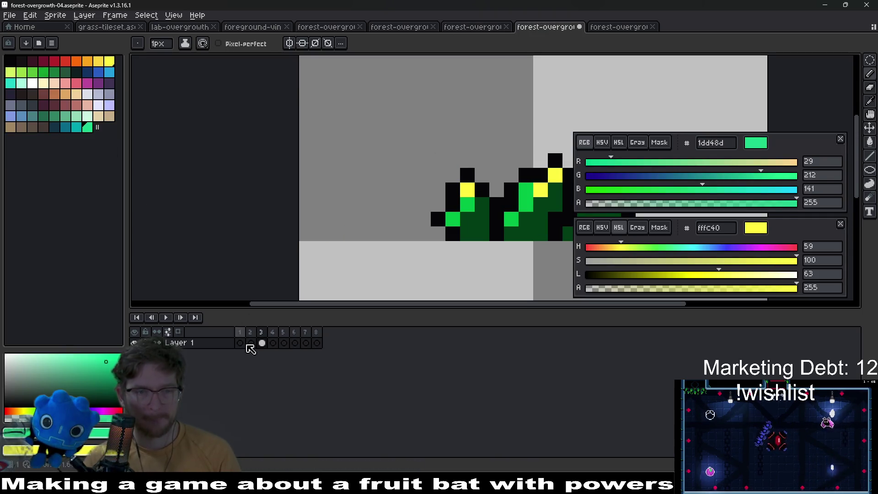
{"action": "double_click", "coordinate": [715, 143]}
{"action": "type", "text": "008a32"}
{"action": "key", "text": "Return"}
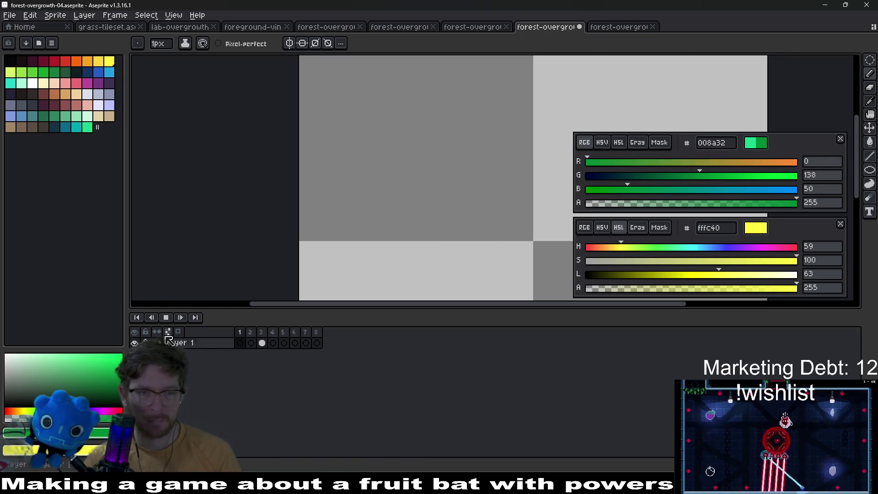
On frame 3, paint medium green 008a32 shading pixels across the three grass clumps.
{"action": "left_click", "coordinate": [262, 343]}
{"action": "scroll", "coordinate": [431, 286], "scroll_direction": "up", "scroll_amount": 4}
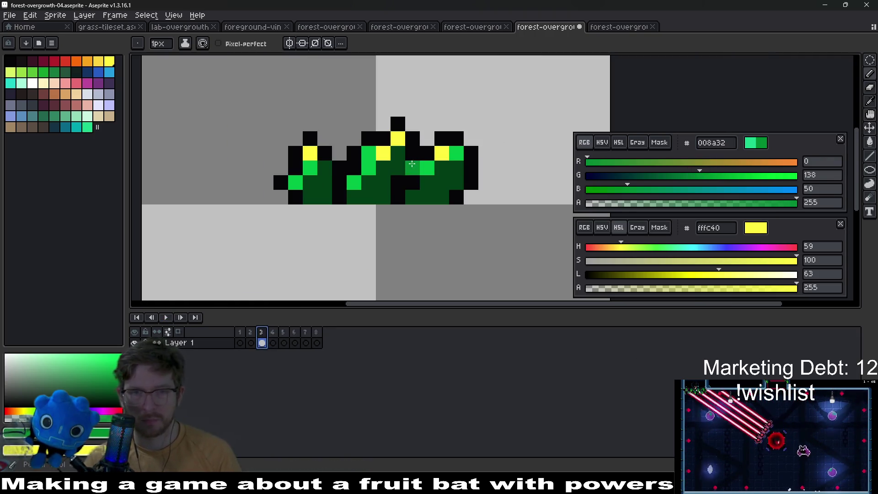
{"action": "left_click_drag", "start_coordinate": [435, 155], "coordinate": [448, 146]}
{"action": "mouse_move", "coordinate": [390, 156]}
{"action": "left_mouse_down"}
{"action": "mouse_move", "coordinate": [372, 195]}
{"action": "mouse_move", "coordinate": [352, 196]}
{"action": "mouse_move", "coordinate": [372, 202]}
{"action": "left_mouse_up"}
{"action": "scroll", "coordinate": [412, 160], "scroll_direction": "right", "scroll_amount": 3}
{"action": "left_click", "coordinate": [469, 146]}
{"action": "left_click", "coordinate": [382, 190]}
{"action": "left_click", "coordinate": [162, 190]}
{"action": "scroll", "coordinate": [341, 206], "scroll_direction": "left", "scroll_amount": 7}
{"action": "scroll", "coordinate": [460, 99], "scroll_direction": "down", "scroll_amount": 1}
{"action": "scroll", "coordinate": [460, 99], "scroll_direction": "down", "scroll_amount": 5}
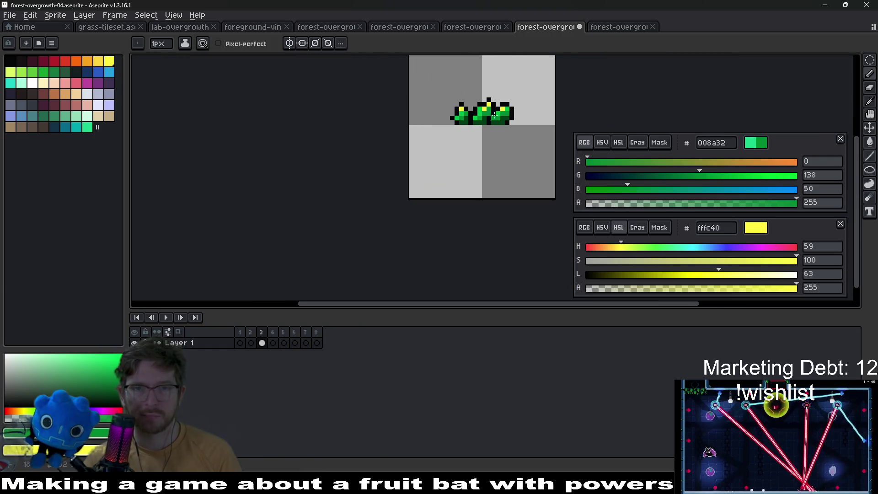
Eyedrop the dark and medium greens from the sprites, then preview the animation and stop on frame 3.
{"action": "left_click", "coordinate": [461, 28]}
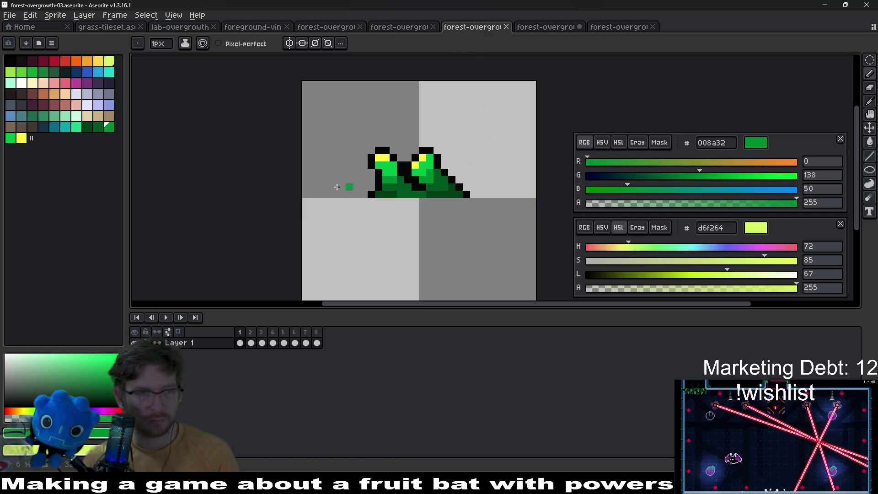
{"action": "scroll", "coordinate": [441, 190], "scroll_direction": "up", "scroll_amount": 1}
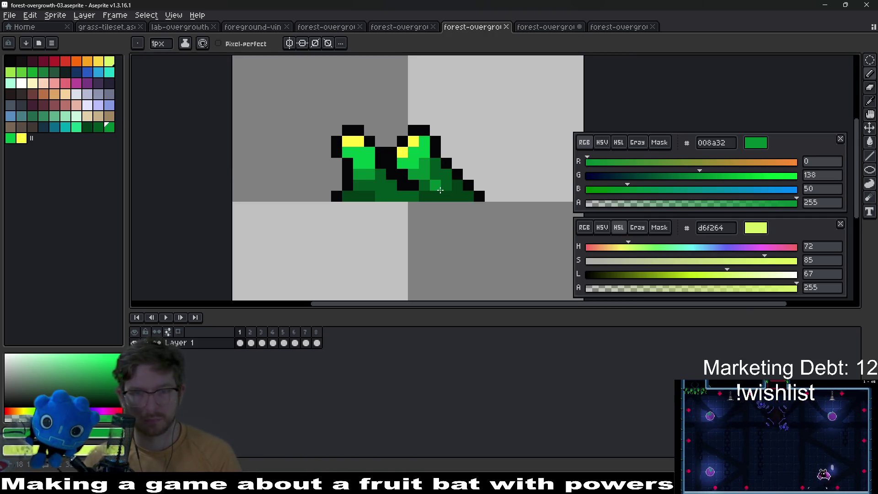
{"action": "left_click", "coordinate": [443, 178], "text": "alt"}
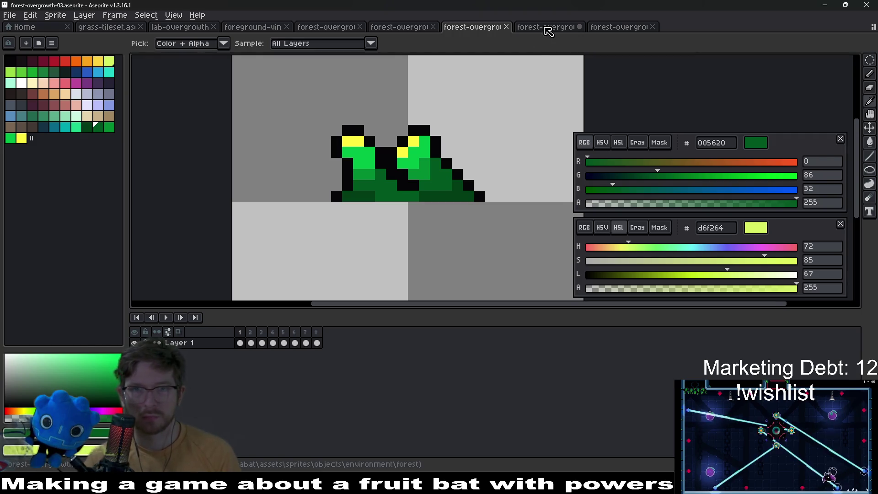
{"action": "left_click", "coordinate": [545, 27]}
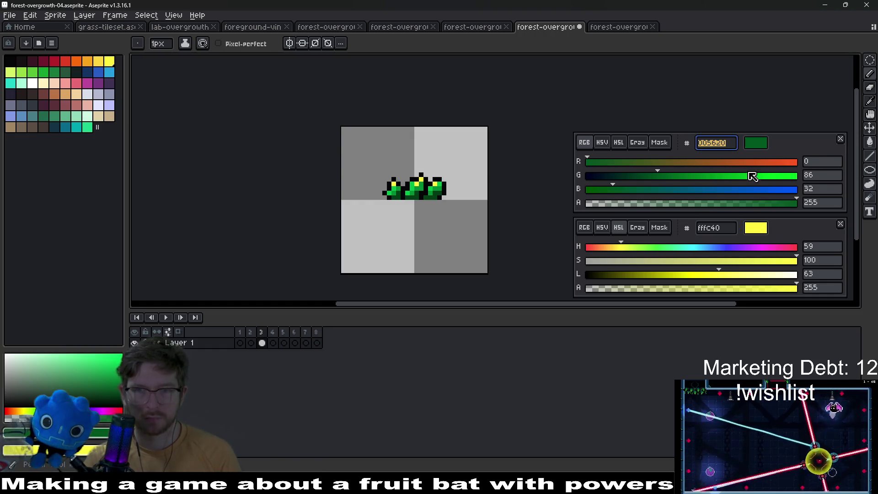
{"action": "left_click", "coordinate": [424, 182], "text": "alt"}
{"action": "key", "text": "Return"}
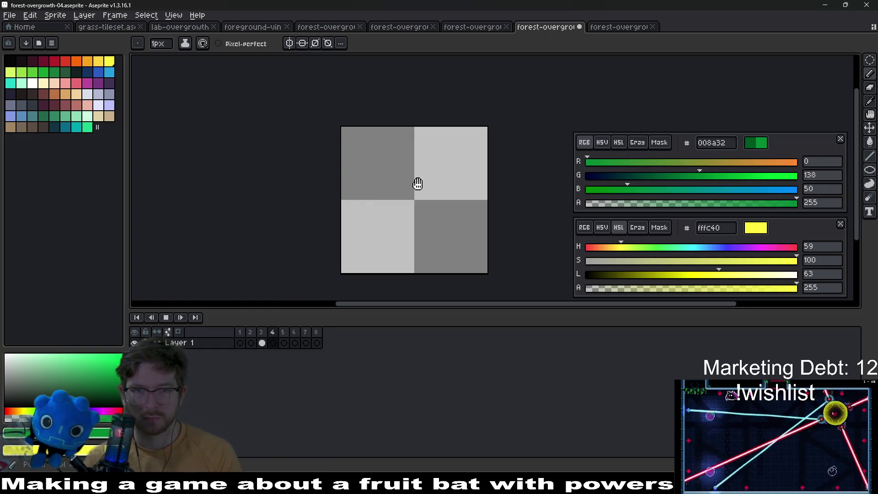
{"action": "left_click", "coordinate": [262, 343]}
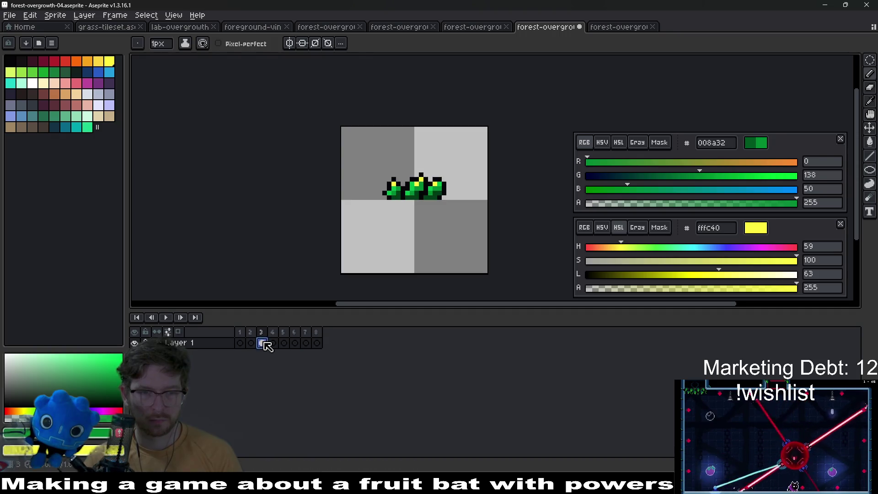
{"action": "scroll", "coordinate": [420, 194], "scroll_direction": "up", "scroll_amount": 3}
{"action": "scroll", "coordinate": [419, 194], "scroll_direction": "up", "scroll_amount": 1}
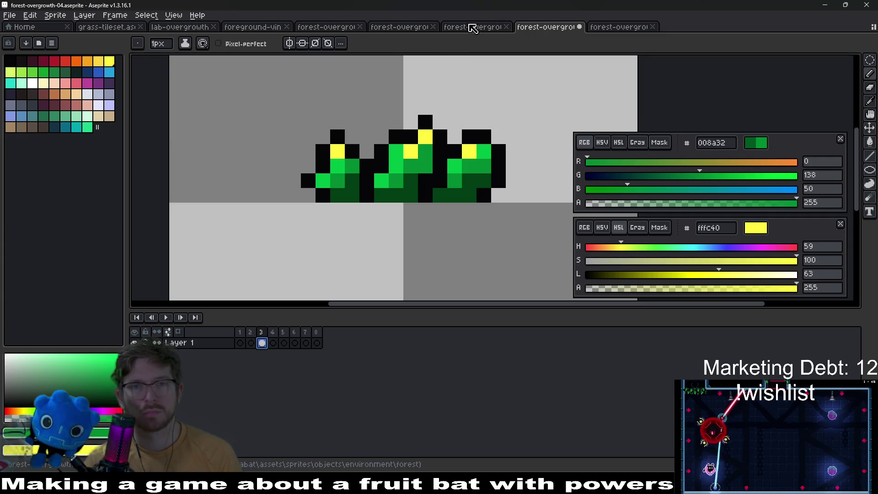
Inspect forest-overgrowth-03's palette greens 00bd45, 005620 and 003d16 and bring its bush sprite into view.
{"action": "left_click", "coordinate": [464, 28]}
{"action": "left_click", "coordinate": [11, 140]}
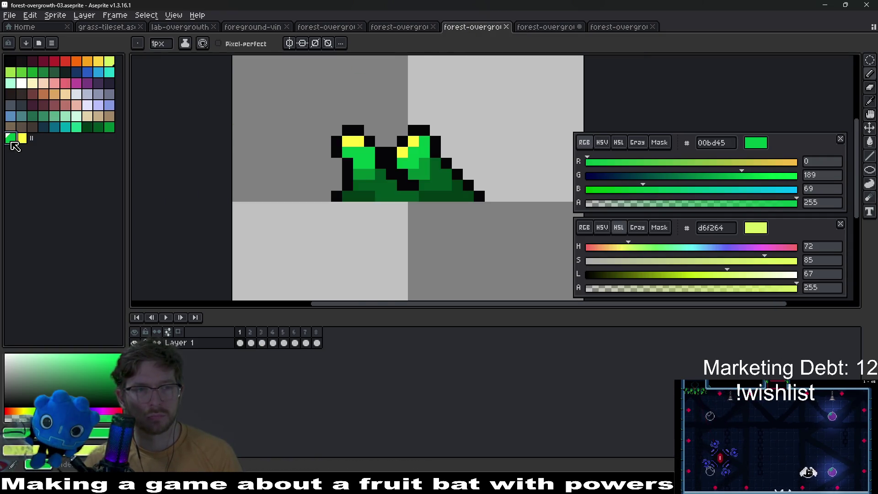
{"action": "left_click", "coordinate": [98, 127]}
{"action": "left_click", "coordinate": [716, 142]}
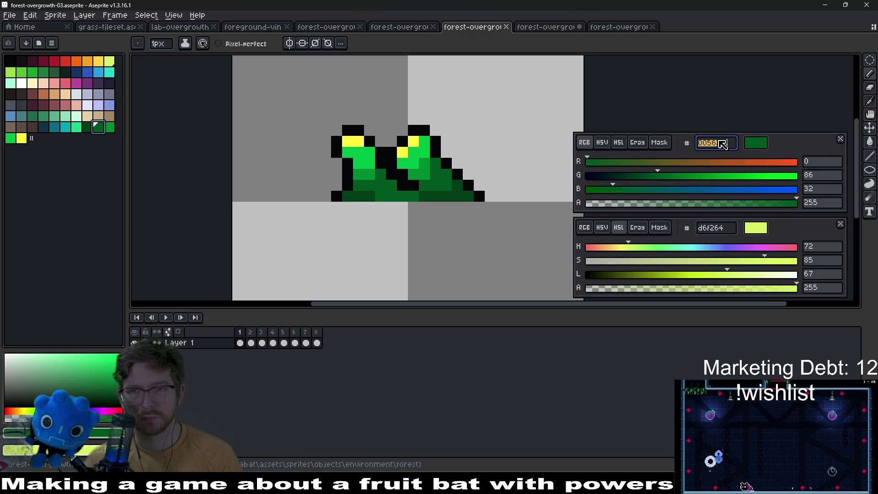
{"action": "left_click", "coordinate": [86, 128]}
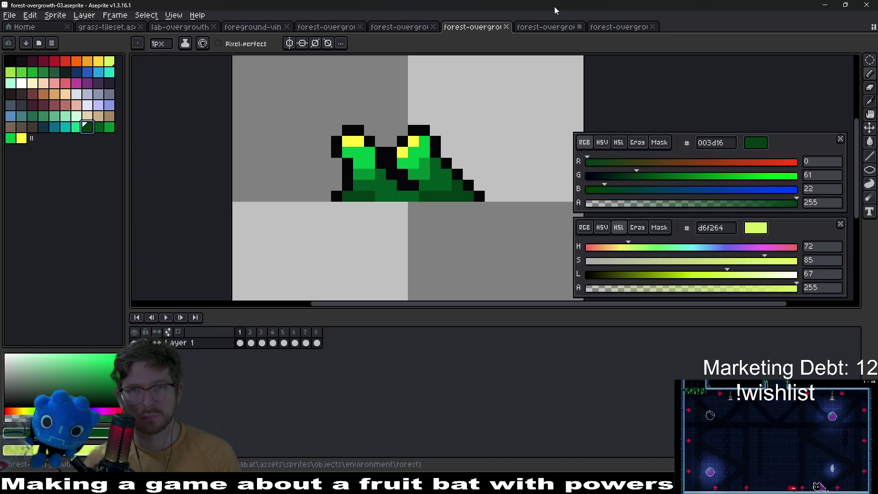
{"action": "left_click", "coordinate": [546, 28]}
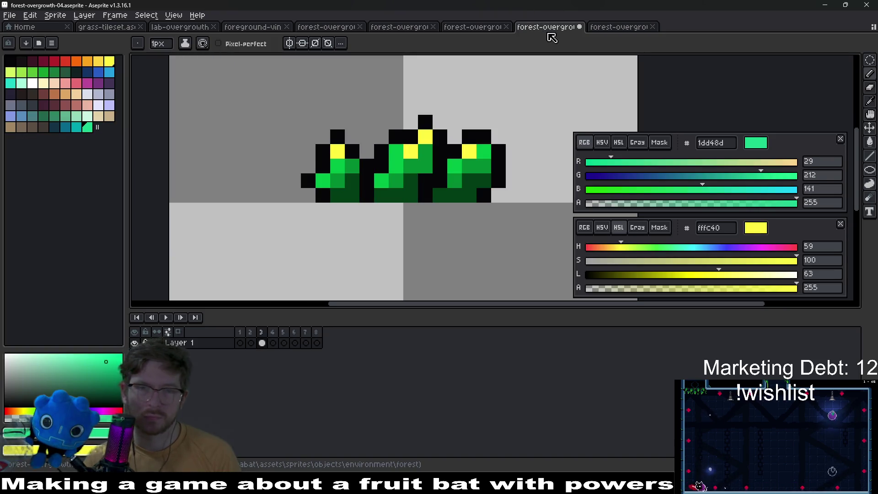
{"action": "left_click", "coordinate": [473, 27]}
{"action": "scroll", "coordinate": [446, 191], "scroll_direction": "up", "scroll_amount": 2}
{"action": "left_click_drag", "start_coordinate": [422, 157], "coordinate": [472, 195]}
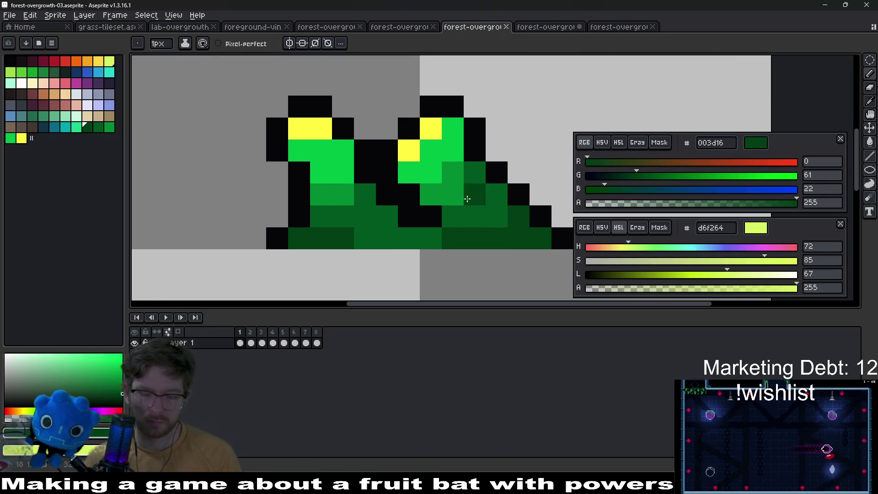
Eyedrop dark green 005620 as the drawing colour, then preview the animation and return to frame 3.
{"action": "key", "text": "i"}
{"action": "left_click", "coordinate": [457, 182]}
{"action": "right_click", "coordinate": [488, 192]}
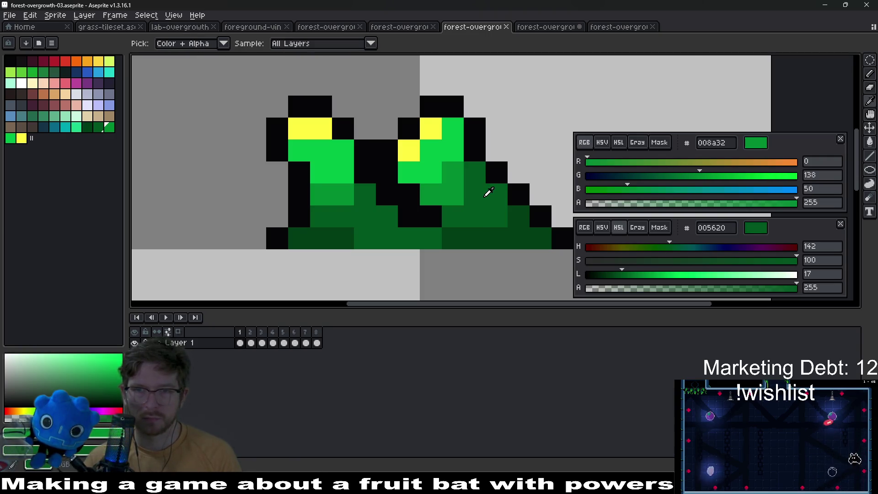
{"action": "left_click", "coordinate": [537, 28]}
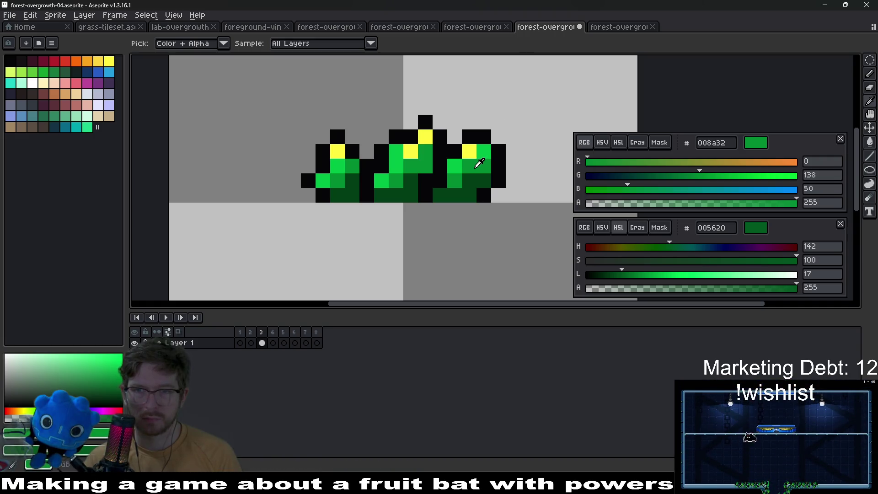
{"action": "right_click", "coordinate": [472, 176]}
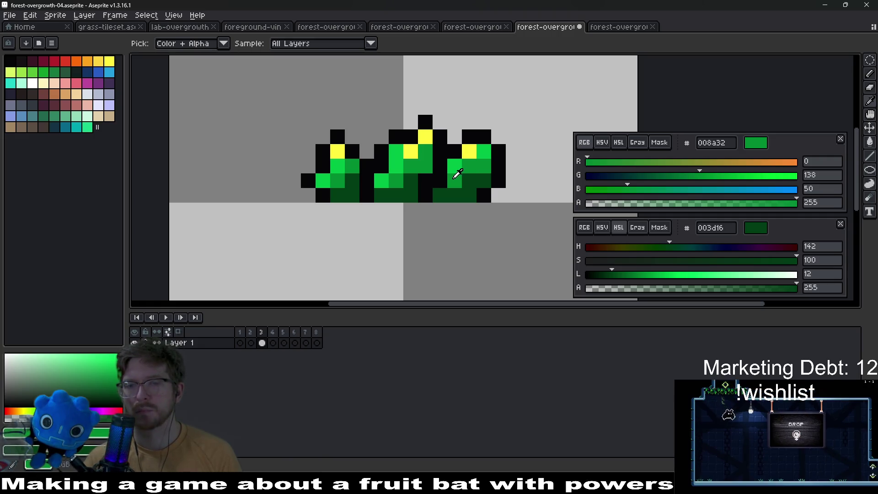
{"action": "right_click", "coordinate": [457, 167]}
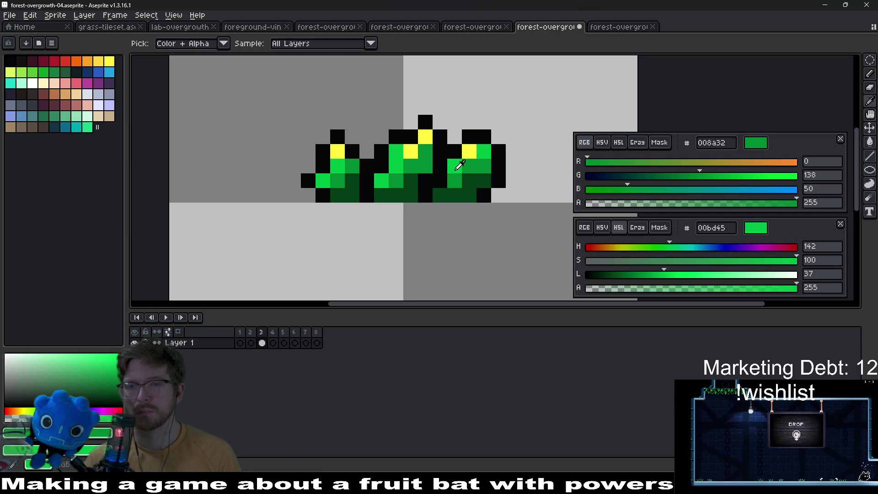
{"action": "left_click", "coordinate": [471, 26]}
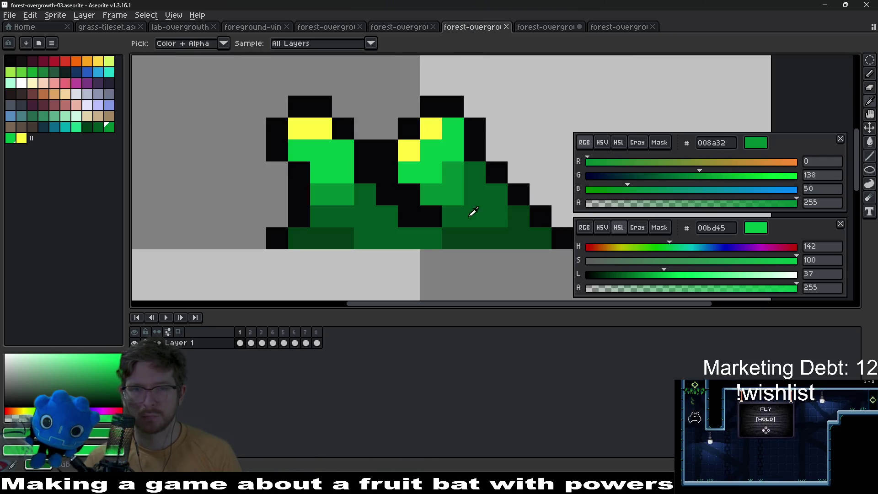
{"action": "left_click", "coordinate": [482, 202]}
{"action": "left_click", "coordinate": [545, 27]}
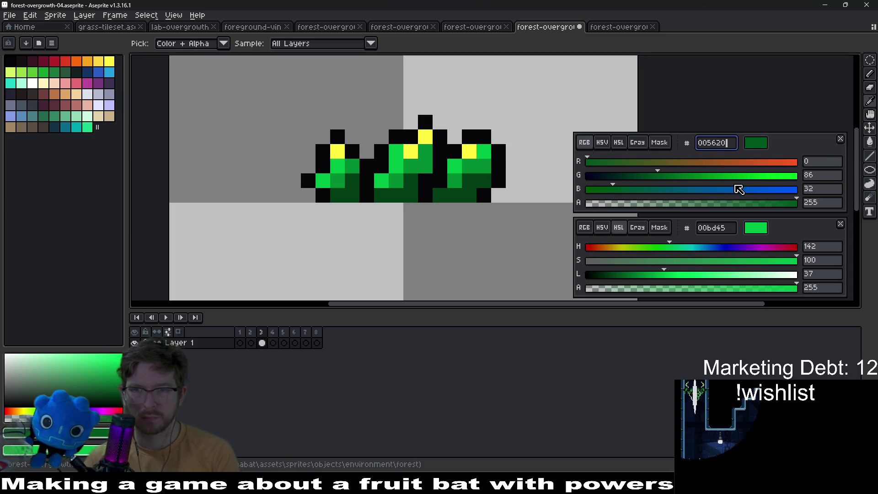
{"action": "key", "text": "Return"}
{"action": "left_click", "coordinate": [166, 317]}
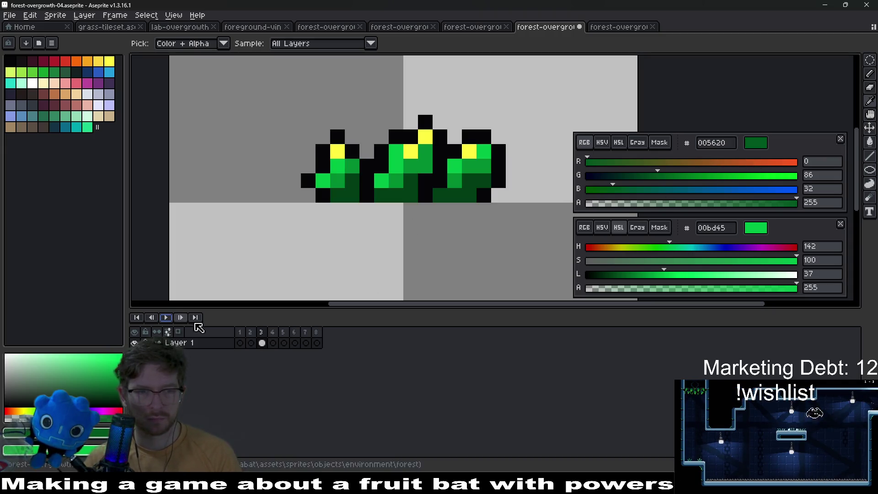
{"action": "left_click", "coordinate": [262, 343]}
Switch to the Pencil, pan across the grass clumps, and go to frame 2.
{"action": "key", "text": "b"}
{"action": "scroll", "coordinate": [469, 182], "scroll_direction": "up", "scroll_amount": 4}
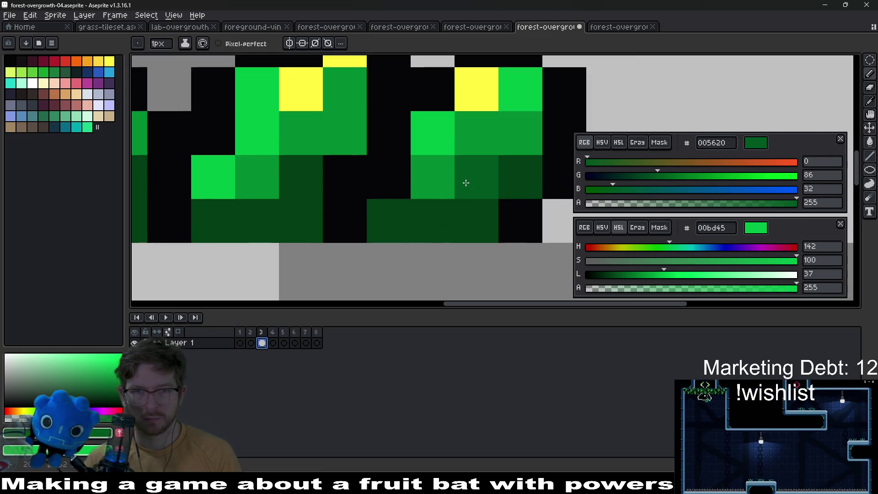
{"action": "left_click_drag", "start_coordinate": [293, 190], "coordinate": [392, 200]}
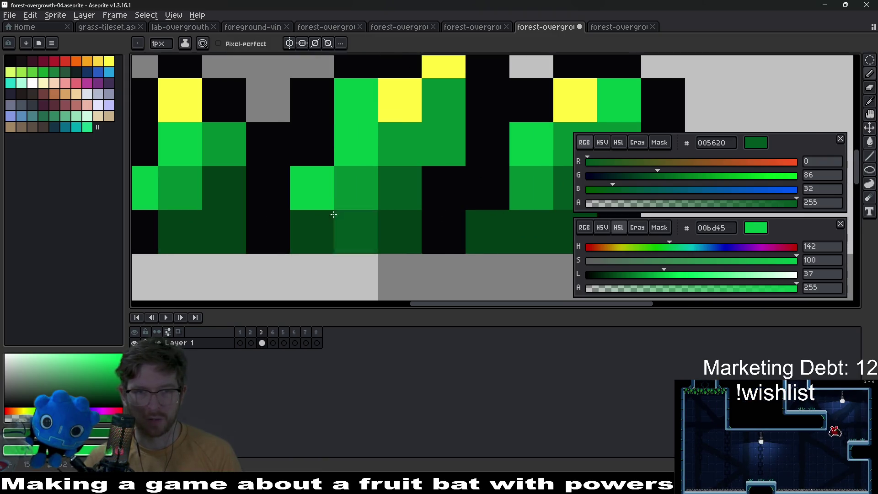
{"action": "scroll", "coordinate": [396, 216], "scroll_direction": "down", "scroll_amount": 3}
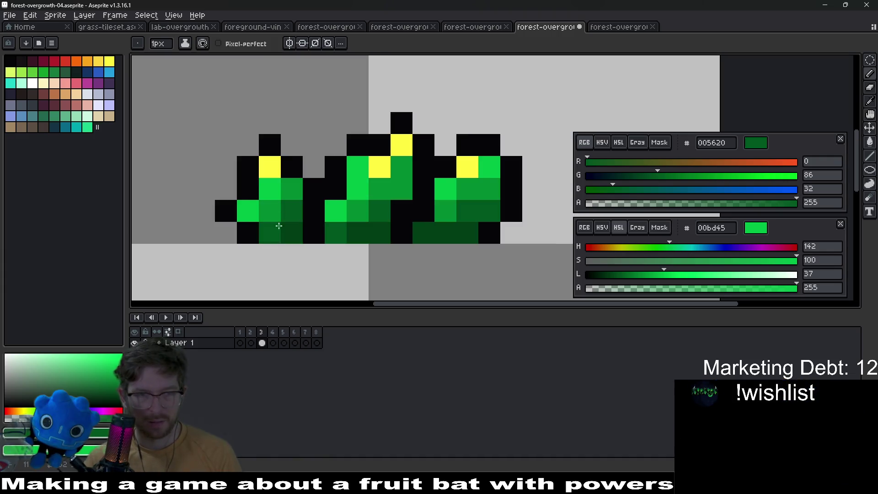
{"action": "scroll", "coordinate": [412, 227], "scroll_direction": "down", "scroll_amount": 3}
{"action": "scroll", "coordinate": [413, 227], "scroll_direction": "down", "scroll_amount": 1}
{"action": "scroll", "coordinate": [374, 221], "scroll_direction": "down", "scroll_amount": 1}
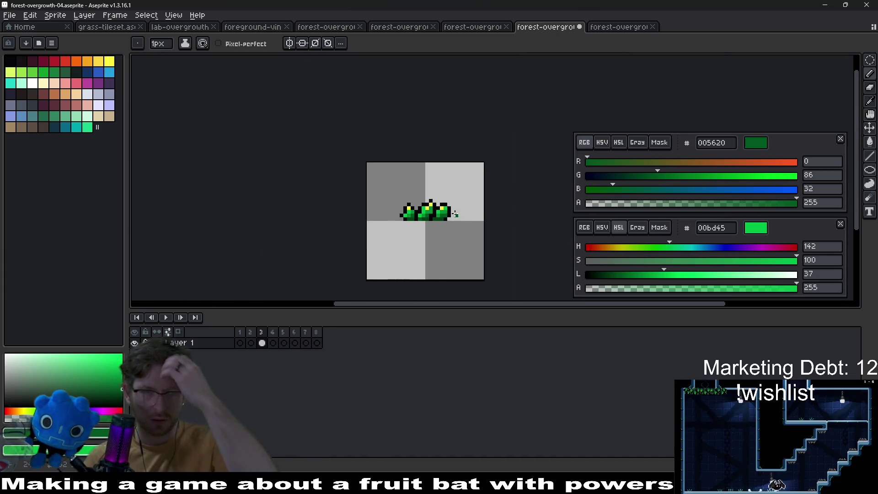
{"action": "scroll", "coordinate": [389, 218], "scroll_direction": "up", "scroll_amount": 6}
{"action": "scroll", "coordinate": [388, 213], "scroll_direction": "down", "scroll_amount": 5}
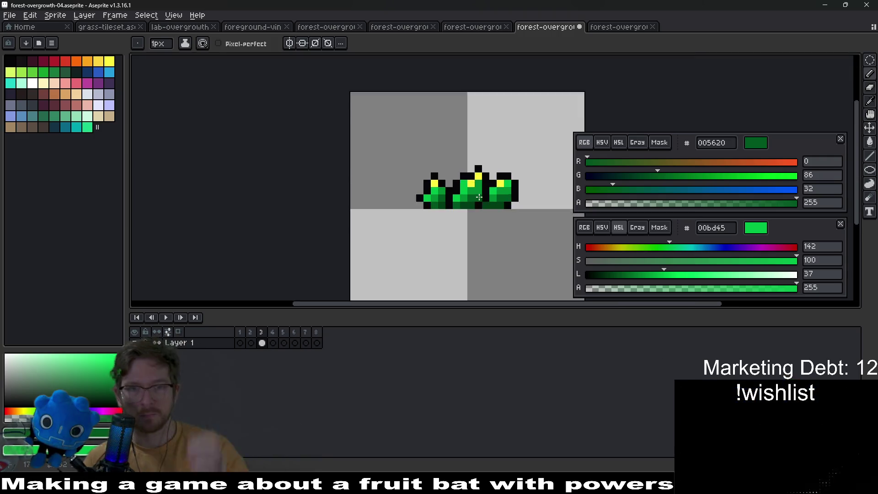
{"action": "scroll", "coordinate": [489, 201], "scroll_direction": "up", "scroll_amount": 1}
{"action": "scroll", "coordinate": [359, 204], "scroll_direction": "up", "scroll_amount": 2}
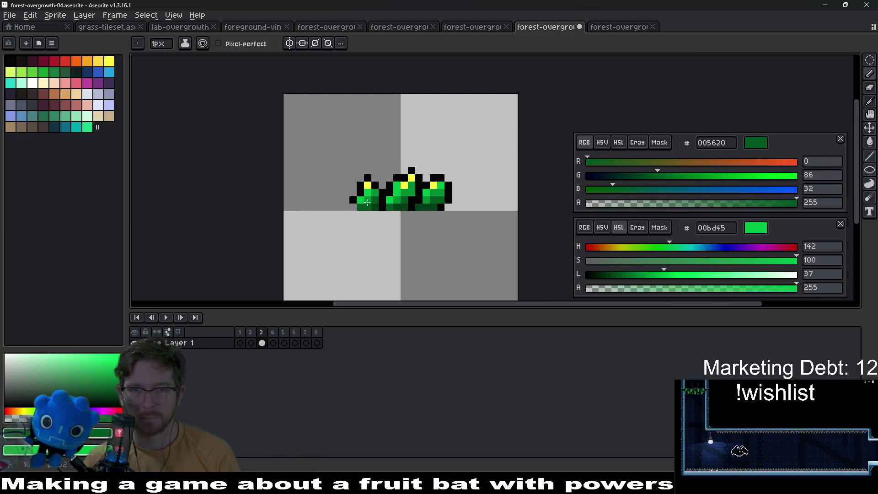
{"action": "left_click", "coordinate": [256, 343]}
{"action": "left_click", "coordinate": [250, 343]}
{"action": "scroll", "coordinate": [399, 201], "scroll_direction": "up", "scroll_amount": 3}
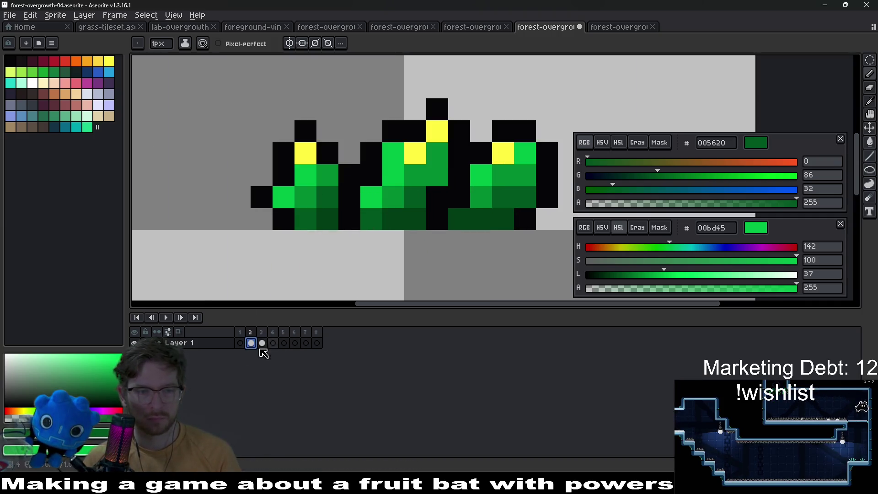
Paint the left clump's bottom-left pixel dark green and add the clump's mid green to the palette.
{"action": "left_click", "coordinate": [259, 209]}
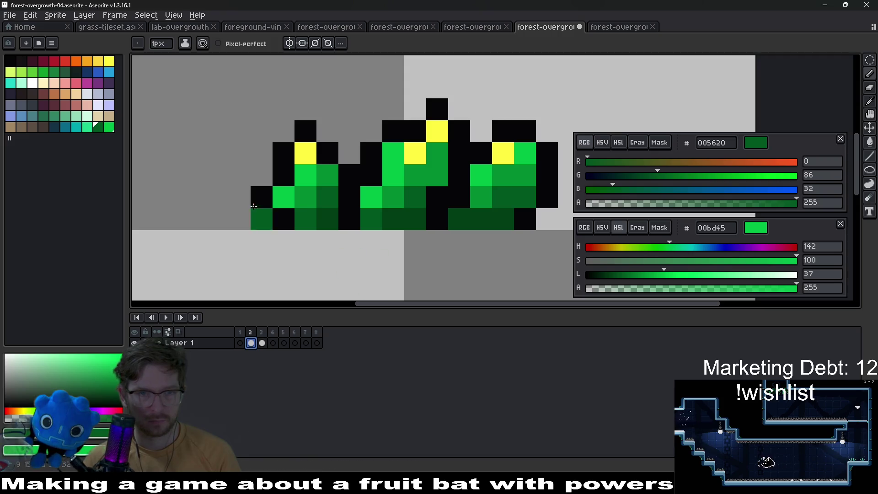
{"action": "key", "text": "i"}
{"action": "left_click", "coordinate": [328, 174]}
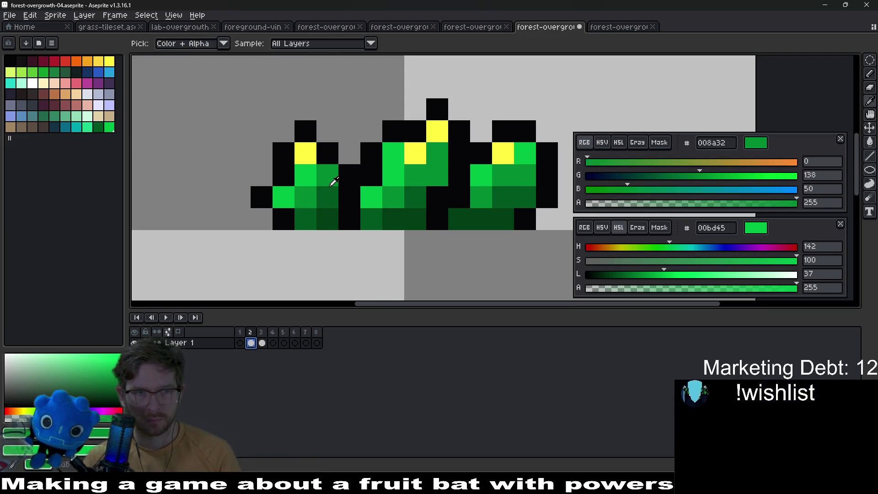
{"action": "left_click", "coordinate": [119, 432]}
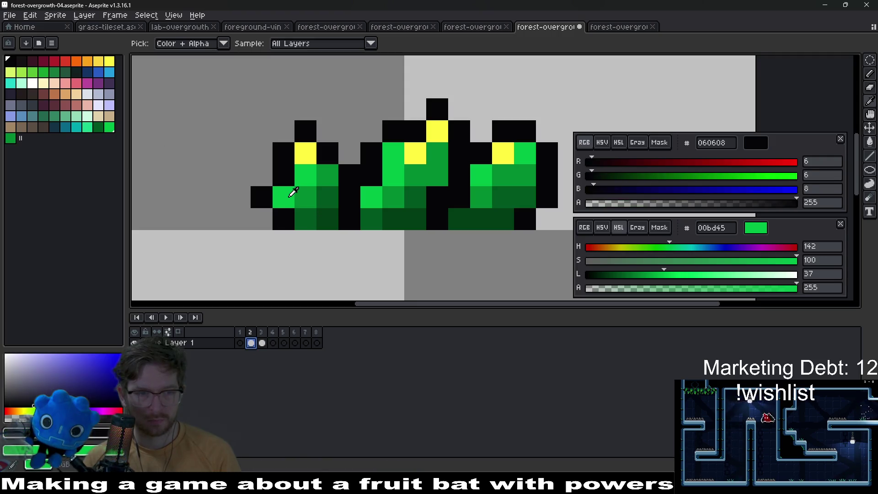
{"action": "left_click", "coordinate": [332, 216]}
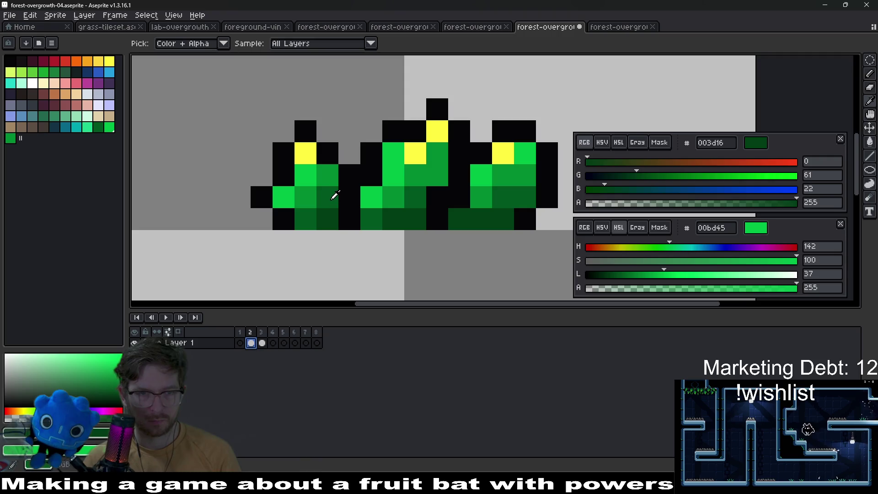
{"action": "scroll", "coordinate": [330, 161], "scroll_direction": "up", "scroll_amount": 2}
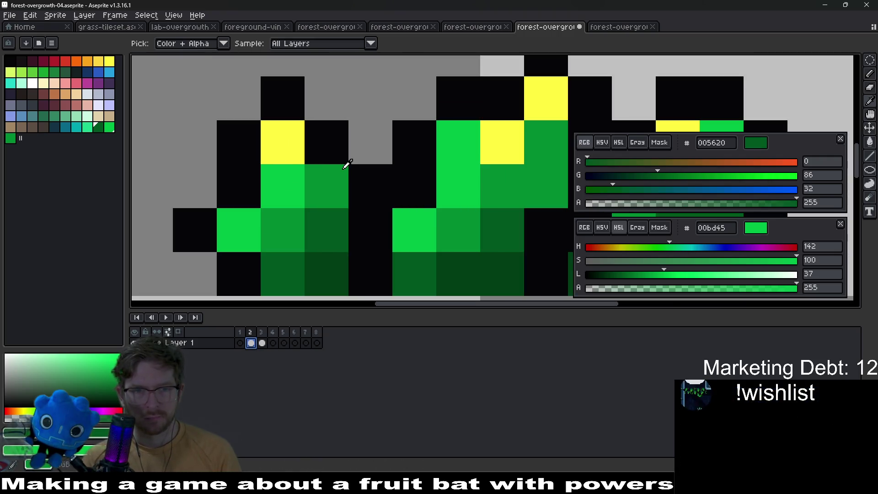
{"action": "scroll", "coordinate": [347, 164], "scroll_direction": "down", "scroll_amount": 3}
Shift the middle clump's top one pixel left and patch its black outline with a pixel.
{"action": "key", "text": "m"}
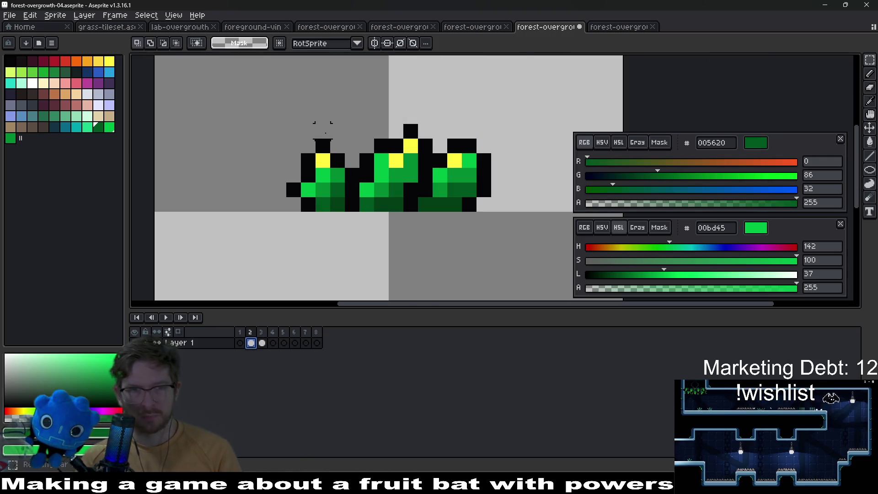
{"action": "mouse_move", "coordinate": [308, 146]}
{"action": "left_mouse_down"}
{"action": "mouse_move", "coordinate": [346, 196]}
{"action": "mouse_move", "coordinate": [314, 174]}
{"action": "left_mouse_up"}
{"action": "key", "text": "ctrl+d"}
{"action": "mouse_move", "coordinate": [367, 199]}
{"action": "left_mouse_down"}
{"action": "mouse_move", "coordinate": [457, 220]}
{"action": "mouse_move", "coordinate": [388, 209]}
{"action": "mouse_move", "coordinate": [325, 212]}
{"action": "left_mouse_up"}
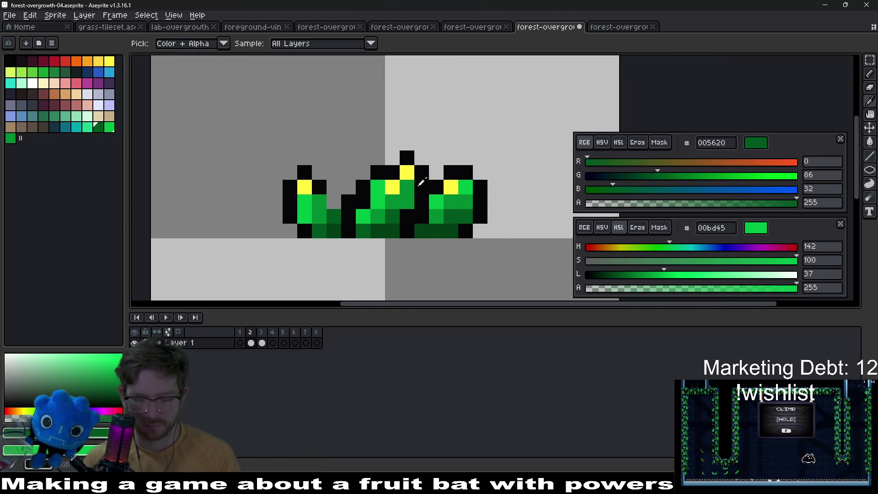
{"action": "key", "text": "m"}
{"action": "left_click_drag", "start_coordinate": [368, 149], "coordinate": [431, 211]}
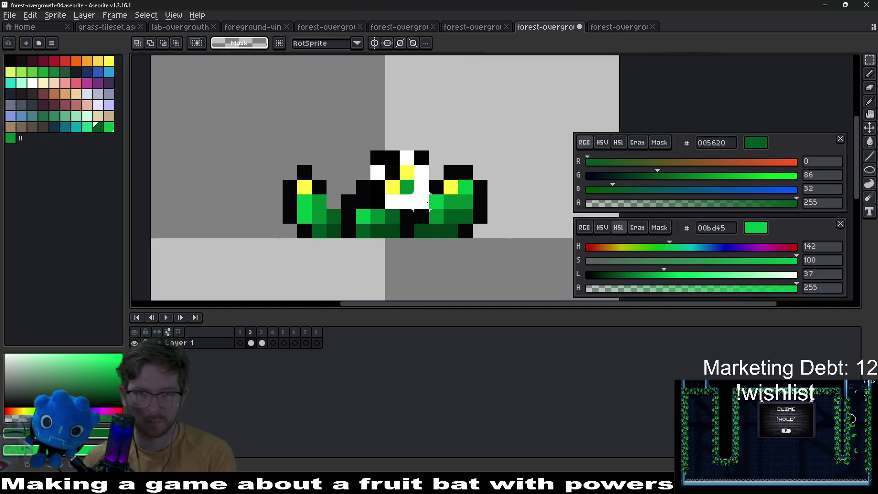
{"action": "key", "text": "Left"}
{"action": "key", "text": "ctrl+d"}
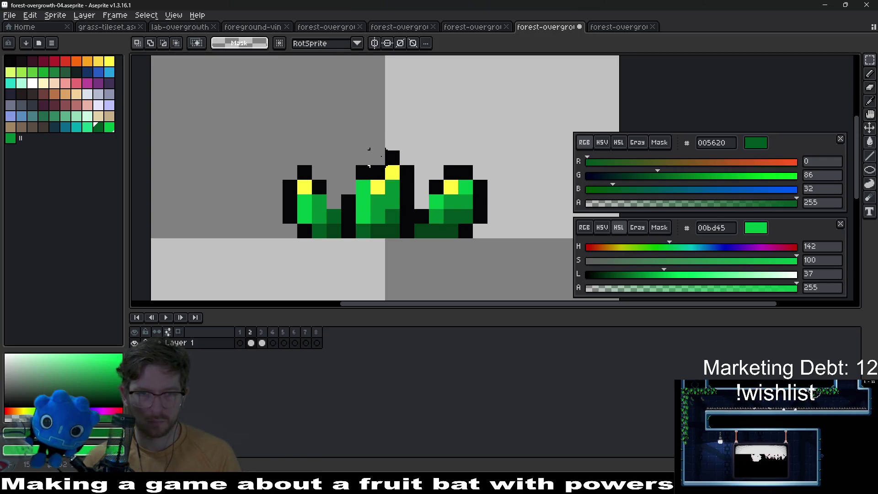
{"action": "key", "text": "b"}
{"action": "left_click", "coordinate": [376, 166], "text": "alt"}
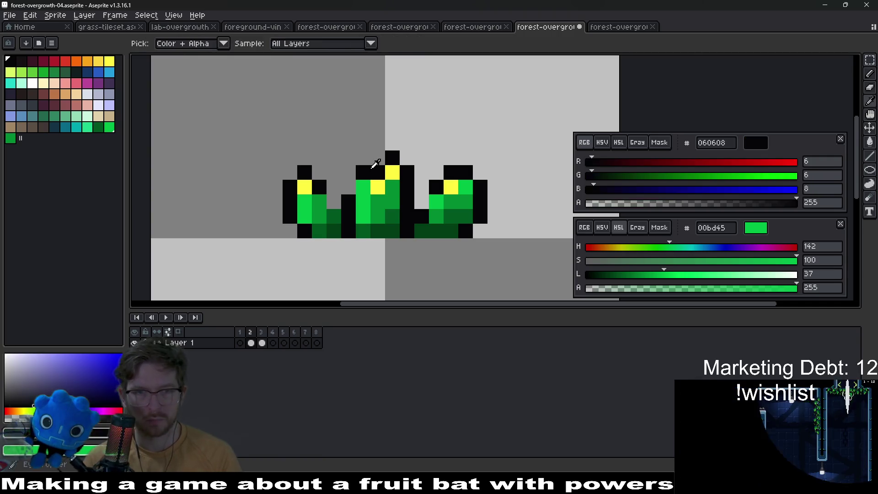
{"action": "left_click", "coordinate": [352, 181]}
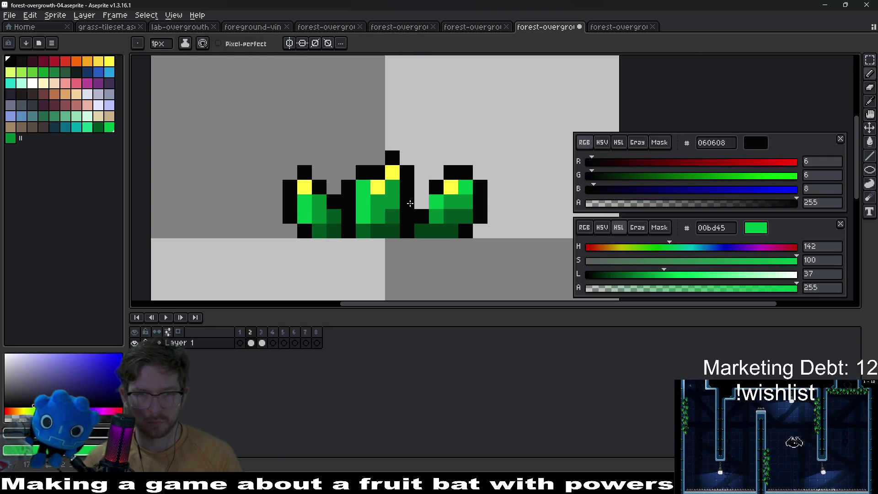
Move the right clump one pixel left so it sits snug against the middle clump.
{"action": "key", "text": "m"}
{"action": "left_click_drag", "start_coordinate": [435, 172], "coordinate": [481, 203]}
{"action": "key", "text": "Left"}
{"action": "key", "text": "ctrl+d"}
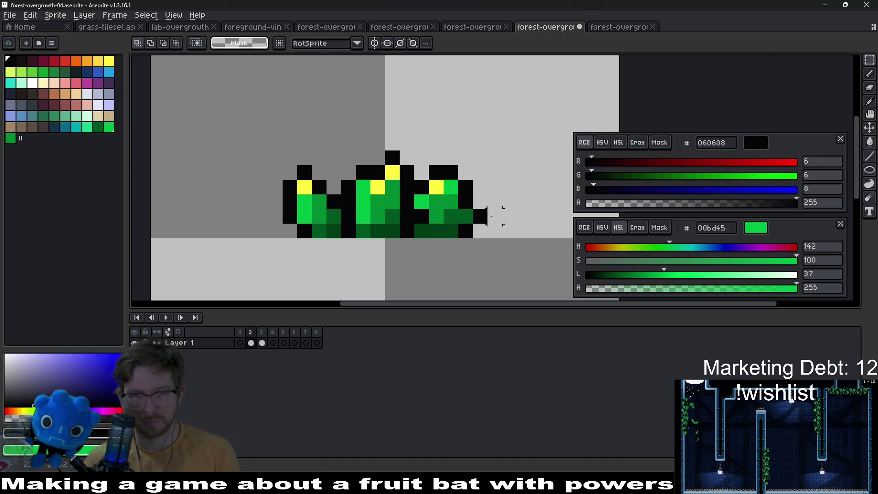
{"action": "scroll", "coordinate": [493, 216], "scroll_direction": "down", "scroll_amount": 2}
{"action": "scroll", "coordinate": [496, 220], "scroll_direction": "up", "scroll_amount": 1}
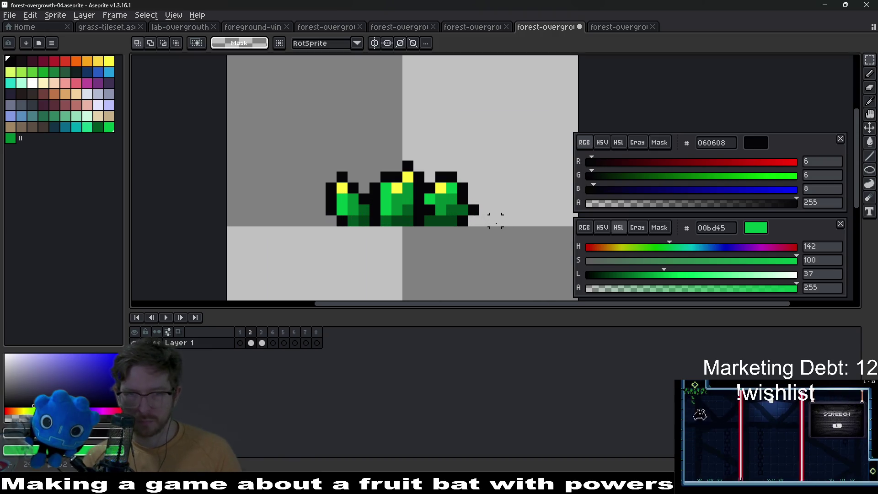
{"action": "key", "text": "ctrl+z"}
{"action": "key", "text": "ctrl+z"}
{"action": "left_click_drag", "start_coordinate": [422, 171], "coordinate": [475, 210]}
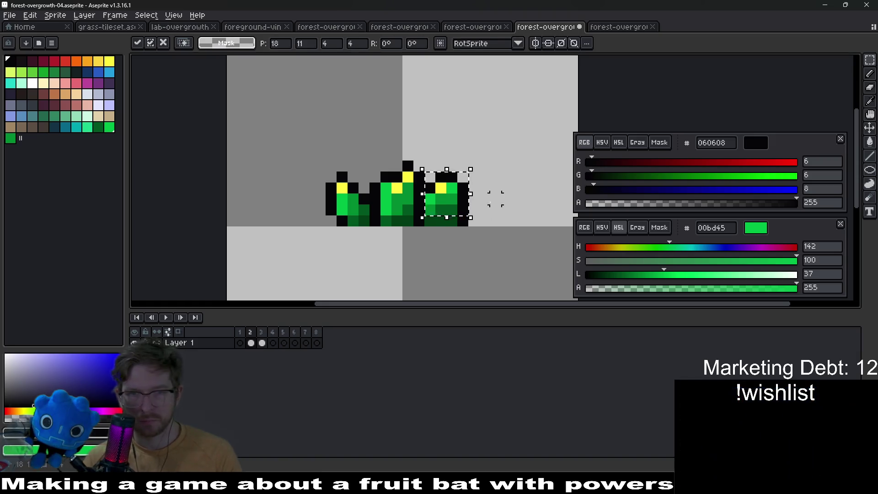
{"action": "key", "text": "ctrl+d"}
{"action": "scroll", "coordinate": [484, 205], "scroll_direction": "down", "scroll_amount": 5}
{"action": "key", "text": "Left"}
{"action": "key", "text": "Right"}
{"action": "key", "text": "Right"}
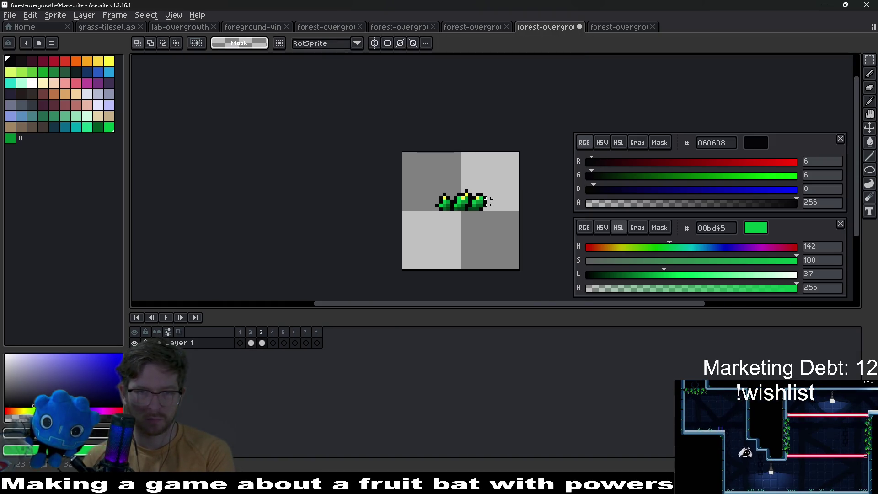
Paste frame 2's shaded grass clumps into the empty frame 1 and return to the Pencil.
{"action": "left_click", "coordinate": [251, 343]}
{"action": "left_click", "coordinate": [240, 343]}
{"action": "key", "text": "ctrl+v"}
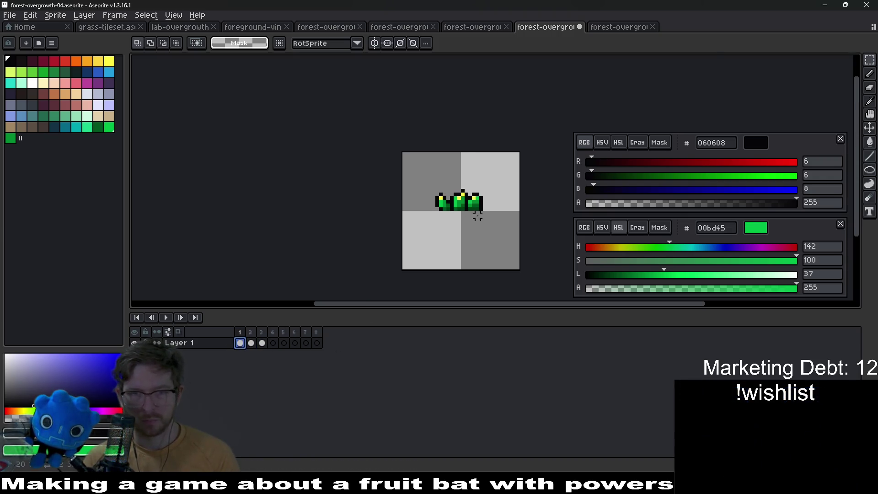
{"action": "scroll", "coordinate": [468, 208], "scroll_direction": "up", "scroll_amount": 5}
{"action": "key", "text": "b"}
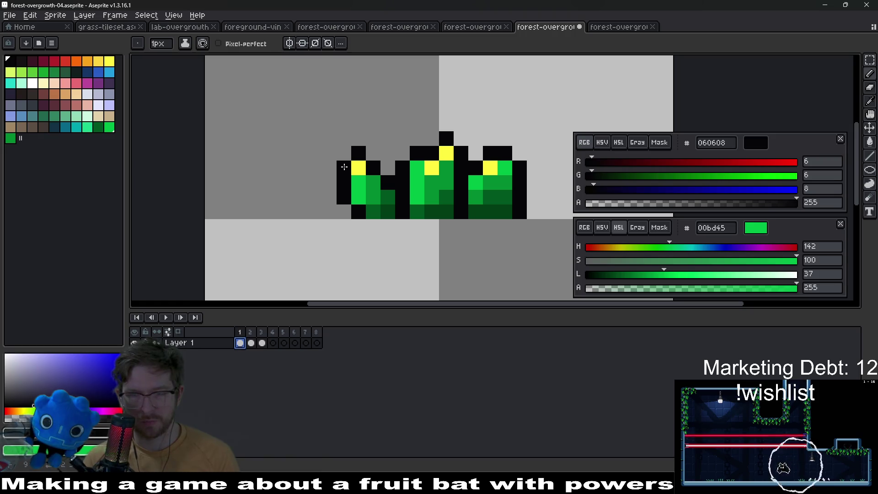
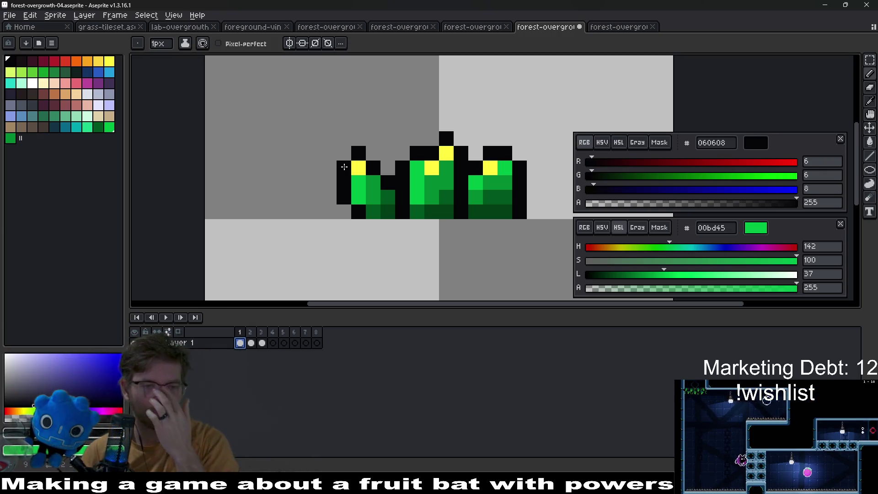
Turn a green pixel on the left leaf black, then check frame 2 and return to frame 1.
{"action": "left_click", "coordinate": [414, 187]}
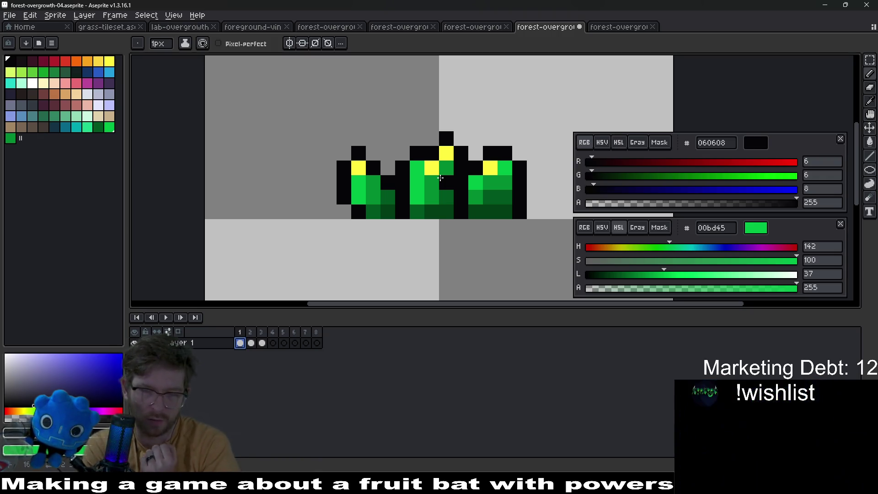
{"action": "key", "text": "Right"}
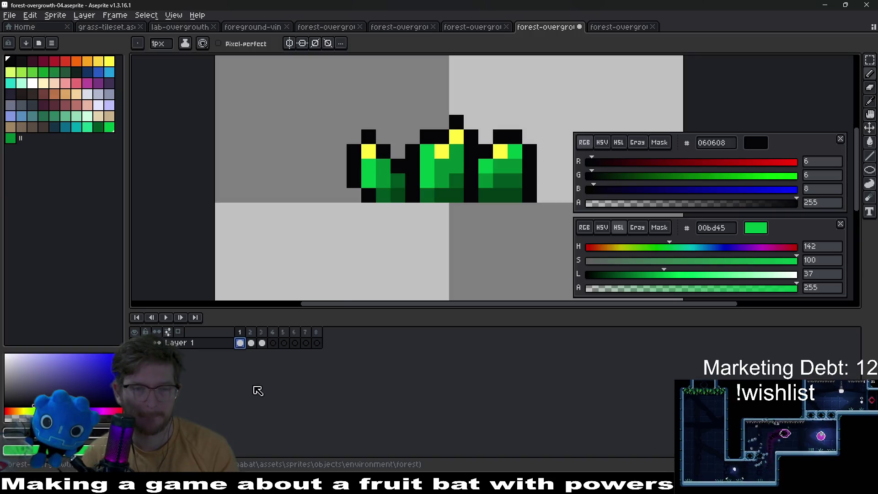
{"action": "left_click", "coordinate": [239, 344]}
{"action": "scroll", "coordinate": [368, 181], "scroll_direction": "up", "scroll_amount": 1}
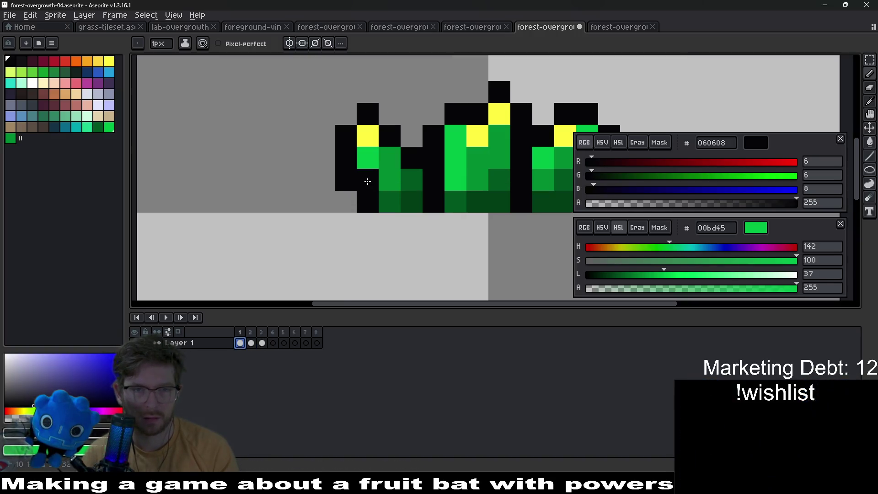
Paint a yellow tip pixel on the left leaf using the sampled leaf-tip yellow.
{"action": "key", "text": "m"}
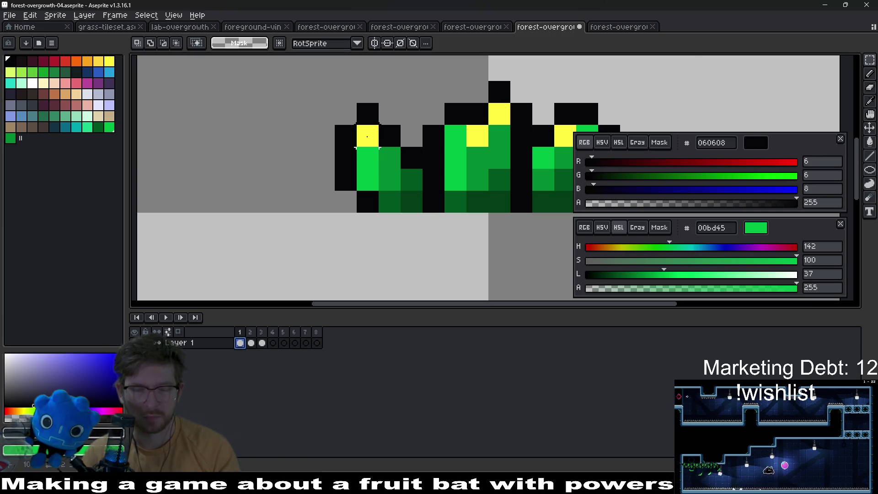
{"action": "key", "text": "i"}
{"action": "left_click", "coordinate": [367, 136]}
{"action": "key", "text": "b"}
{"action": "left_click", "coordinate": [349, 158]}
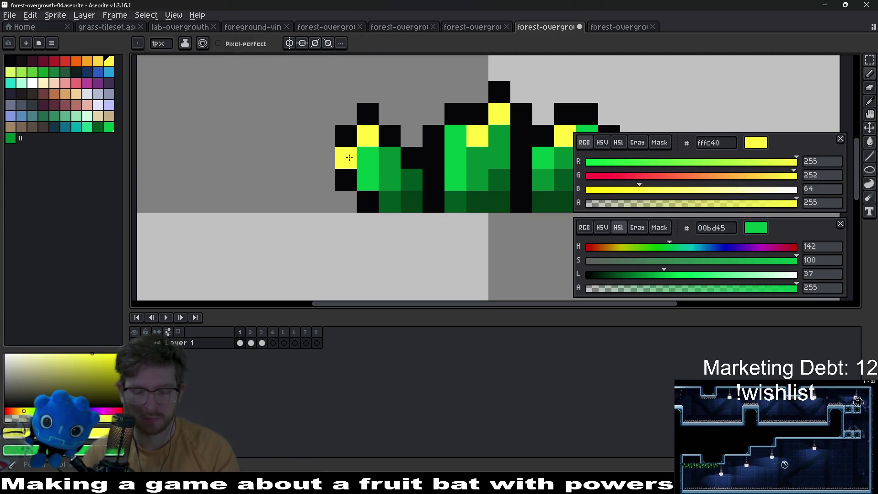
Add black outline pixels around the left leaf, undoing the misplaced one.
{"action": "key", "text": "i"}
{"action": "left_click", "coordinate": [386, 128]}
{"action": "key", "text": "b"}
{"action": "left_click", "coordinate": [368, 136]}
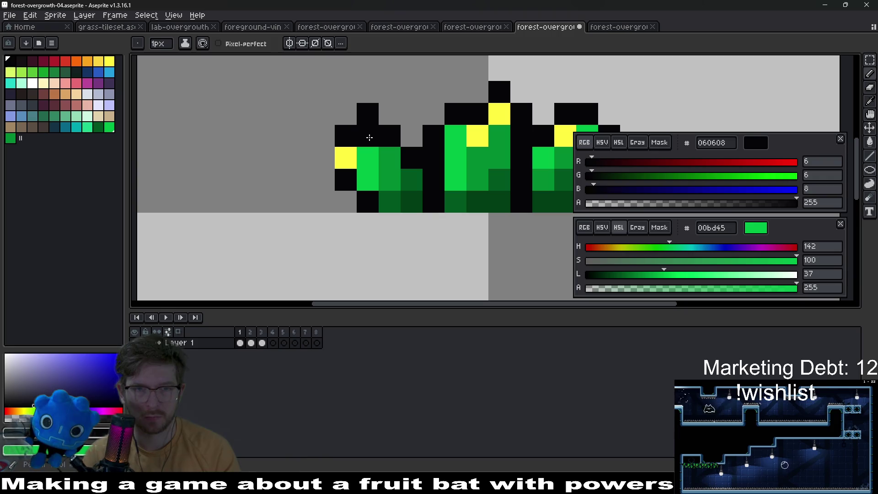
{"action": "left_click", "coordinate": [316, 157]}
{"action": "key", "text": "ctrl+z"}
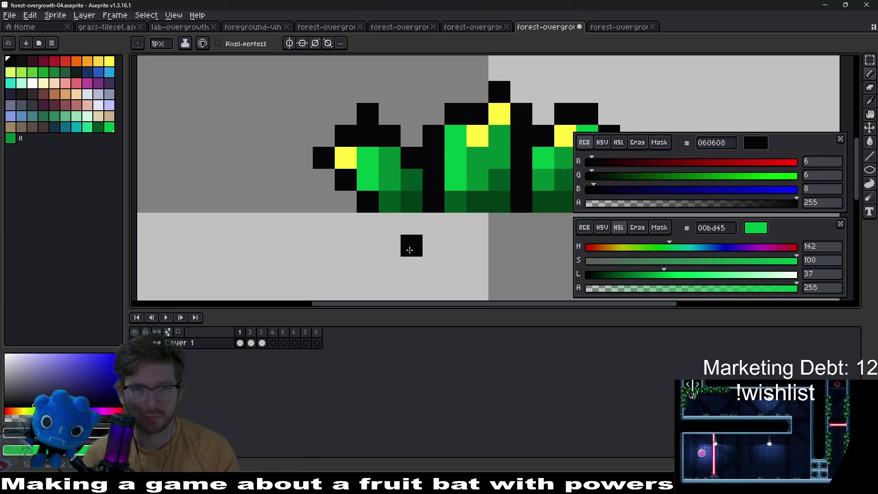
Erase the stray black pixel above the left leaf.
{"action": "key", "text": "e"}
{"action": "left_click_drag", "start_coordinate": [324, 113], "coordinate": [388, 114]}
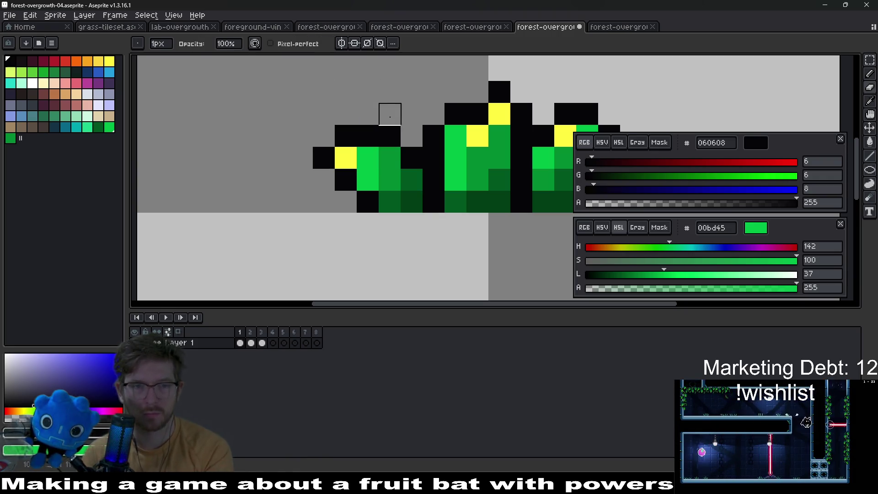
{"action": "scroll", "coordinate": [470, 125], "scroll_direction": "down", "scroll_amount": 4}
{"action": "scroll", "coordinate": [404, 139], "scroll_direction": "up", "scroll_amount": 3}
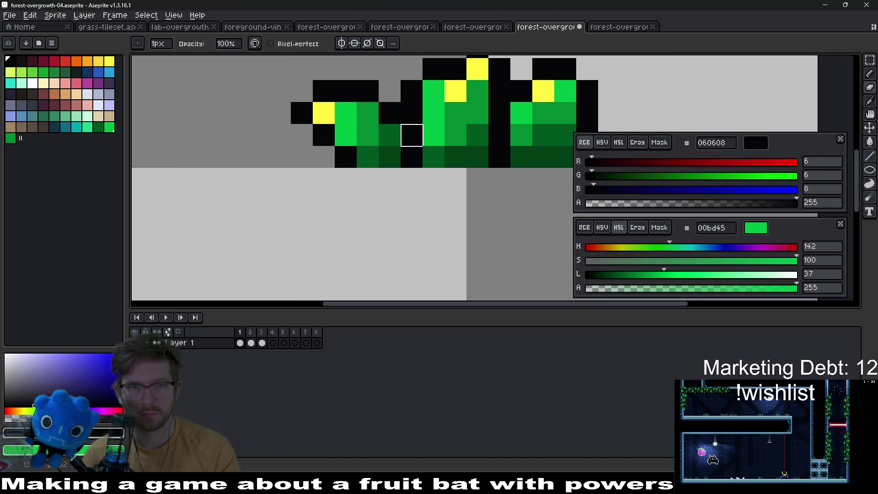
Move the selected left leaf block down one pixel and deselect.
{"action": "key", "text": "m"}
{"action": "mouse_move", "coordinate": [326, 107]}
{"action": "left_mouse_down"}
{"action": "mouse_move", "coordinate": [414, 137]}
{"action": "mouse_move", "coordinate": [413, 172]}
{"action": "left_mouse_up"}
{"action": "key", "text": "Down"}
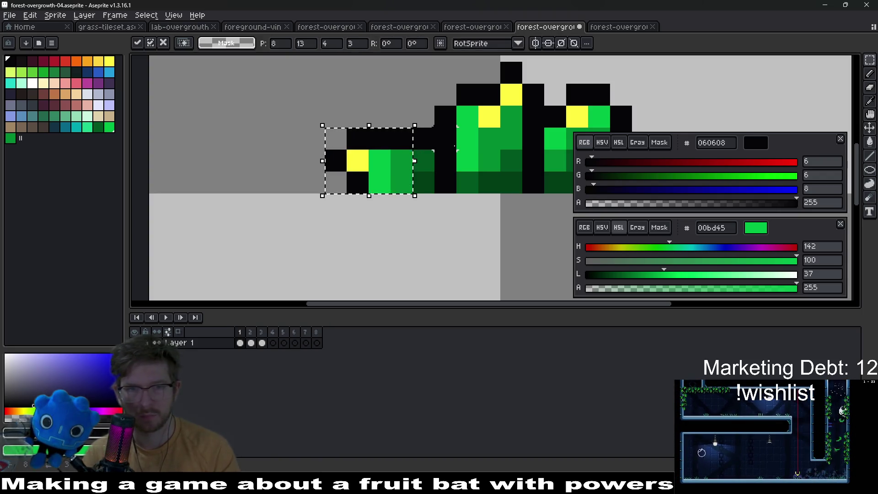
{"action": "key", "text": "ctrl+d"}
{"action": "scroll", "coordinate": [476, 182], "scroll_direction": "down", "scroll_amount": 4}
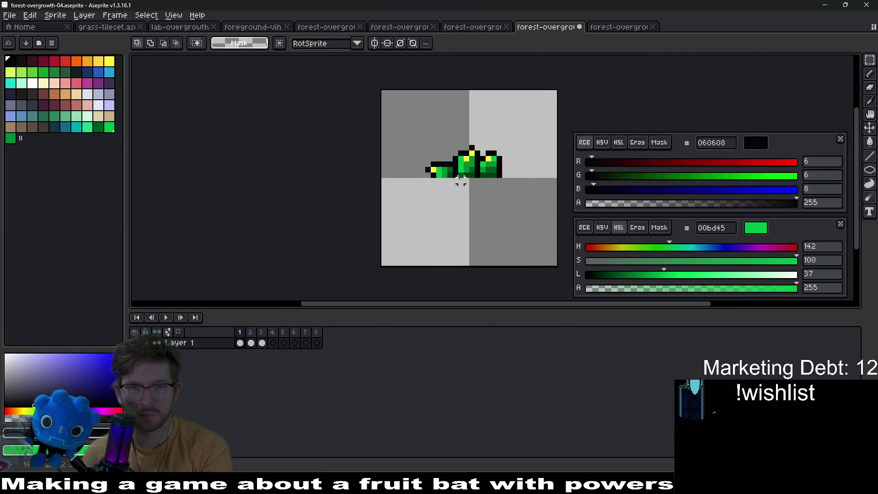
{"action": "scroll", "coordinate": [461, 184], "scroll_direction": "up", "scroll_amount": 3}
Play the overgrowth animation to preview the frames.
{"action": "key", "text": "Return"}
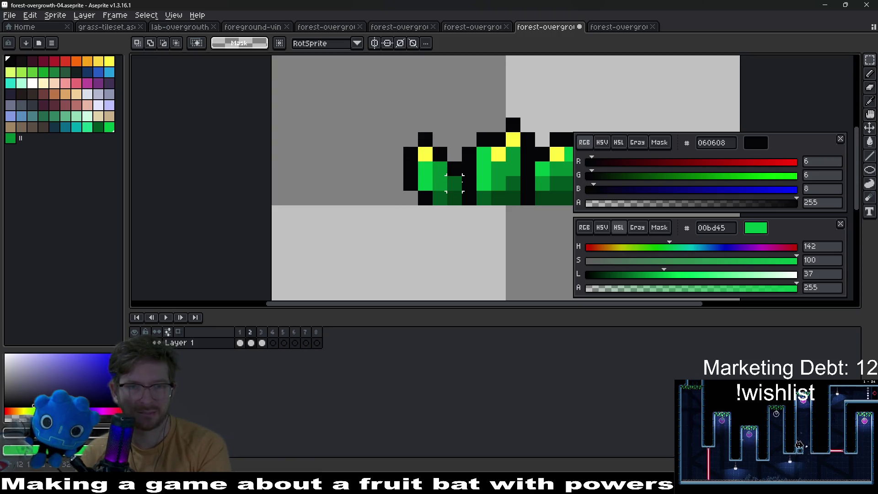
{"action": "scroll", "coordinate": [448, 176], "scroll_direction": "up", "scroll_amount": 1}
{"action": "key", "text": "i"}
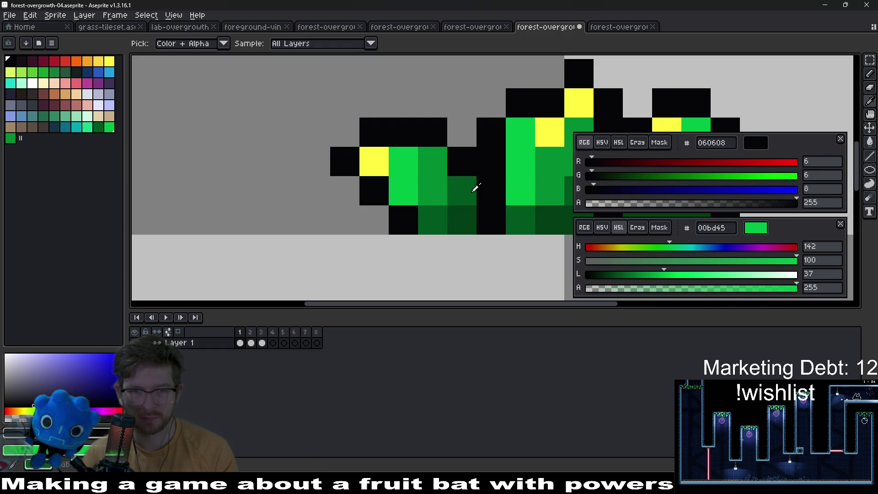
Shift the selected left leaf one pixel left and drop it in place.
{"action": "key", "text": "m"}
{"action": "left_click_drag", "start_coordinate": [327, 114], "coordinate": [446, 206]}
{"action": "key", "text": "Left"}
{"action": "left_click_drag", "start_coordinate": [477, 175], "coordinate": [506, 204]}
{"action": "key", "text": "ctrl+d"}
Place a black outline pixel beside the leaf, one cell higher than first tried.
{"action": "key", "text": "b"}
{"action": "left_click", "coordinate": [436, 156]}
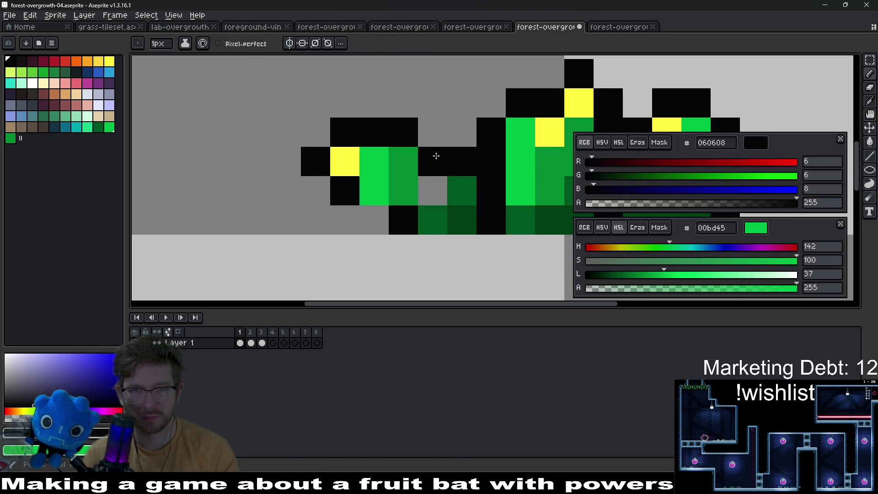
{"action": "key", "text": "ctrl+z"}
{"action": "left_click", "coordinate": [434, 142]}
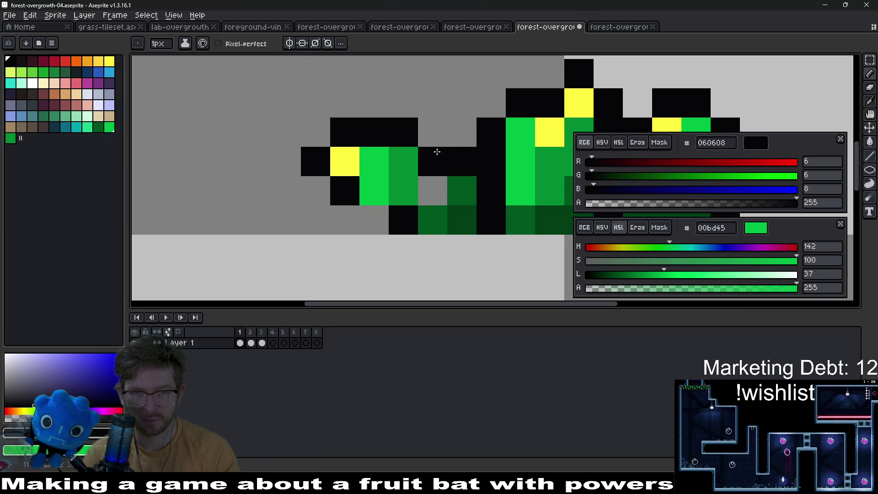
{"action": "left_click", "coordinate": [439, 147]}
{"action": "key", "text": "ctrl+z"}
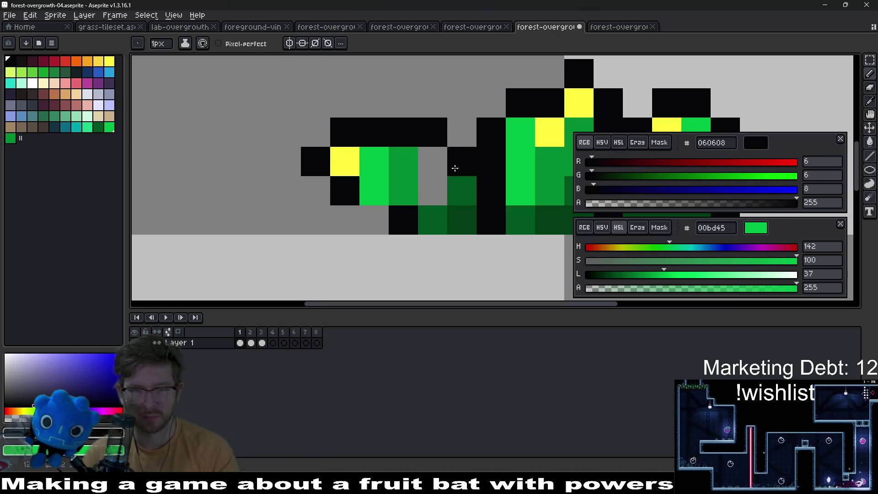
Fill the leaf's inner gap and a medium-green pixel with dark green 005620.
{"action": "left_click", "coordinate": [469, 186], "text": "alt"}
{"action": "left_click_drag", "start_coordinate": [435, 172], "coordinate": [431, 183]}
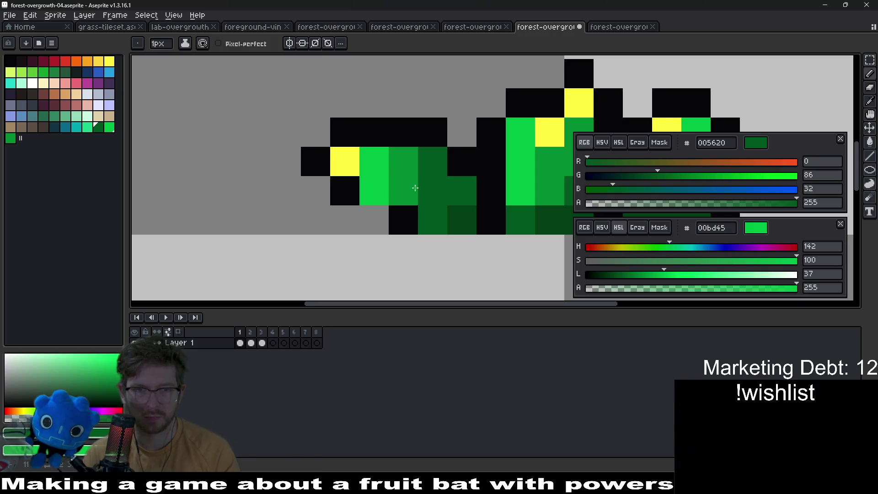
{"action": "left_click", "coordinate": [409, 189]}
{"action": "scroll", "coordinate": [475, 186], "scroll_direction": "down", "scroll_amount": 3}
{"action": "scroll", "coordinate": [467, 187], "scroll_direction": "up", "scroll_amount": 3}
Extend the black outline one pixel to the left.
{"action": "left_click", "coordinate": [442, 183], "text": "alt"}
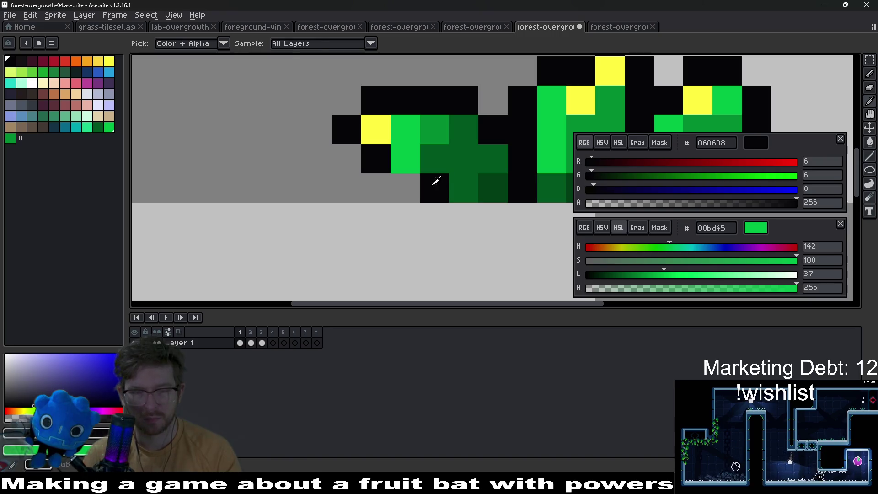
{"action": "left_click", "coordinate": [402, 186]}
{"action": "scroll", "coordinate": [461, 185], "scroll_direction": "down", "scroll_amount": 6}
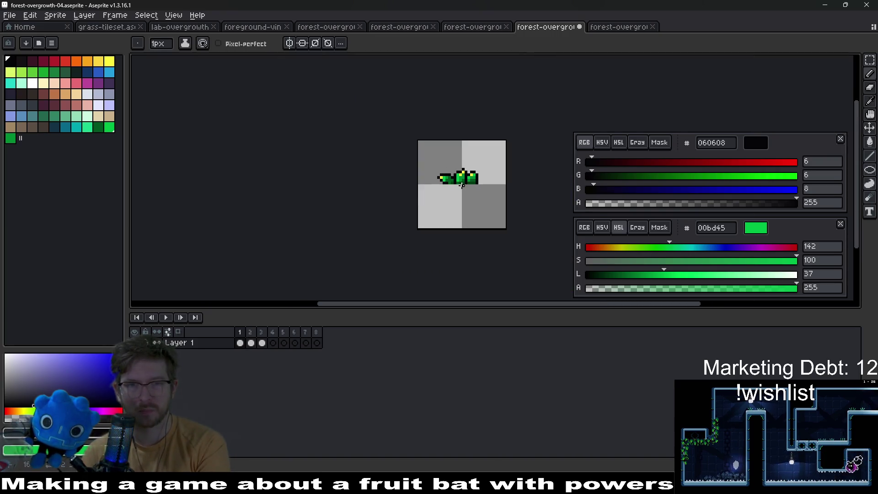
{"action": "scroll", "coordinate": [463, 184], "scroll_direction": "up", "scroll_amount": 2}
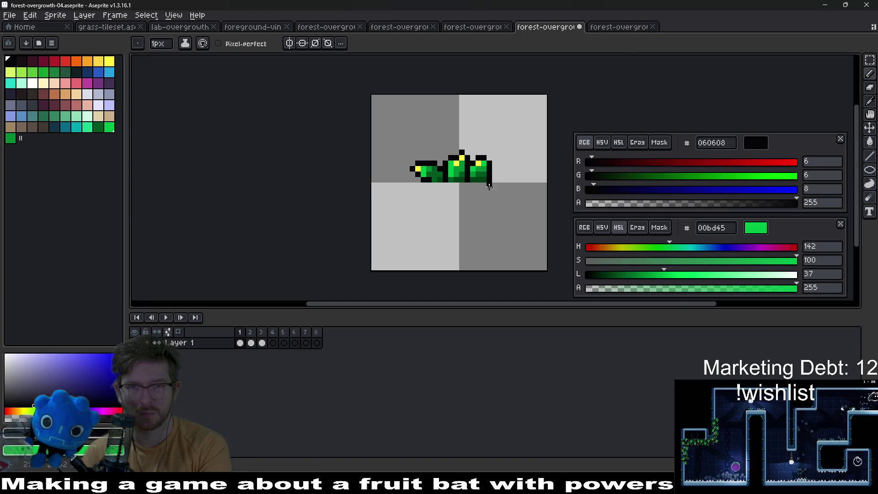
{"action": "scroll", "coordinate": [463, 167], "scroll_direction": "up", "scroll_amount": 4}
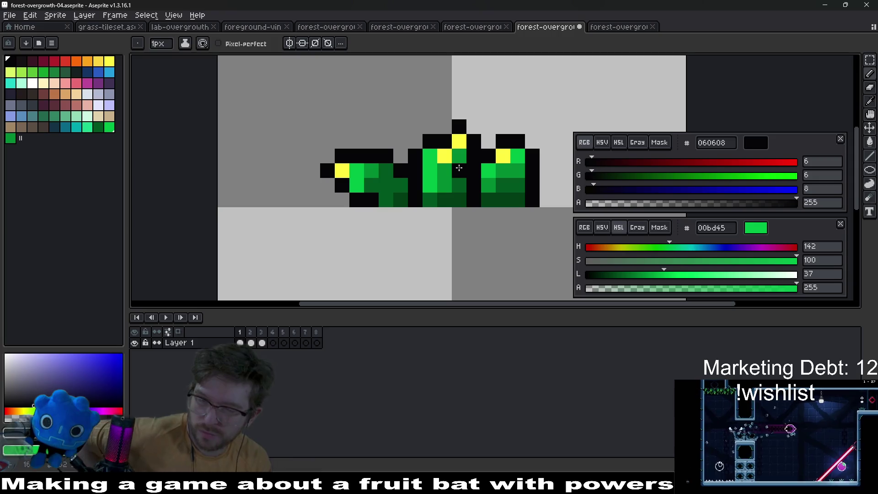
Try black pixels along the sprite's bottom row, then undo them.
{"action": "left_click_drag", "start_coordinate": [473, 215], "coordinate": [459, 215]}
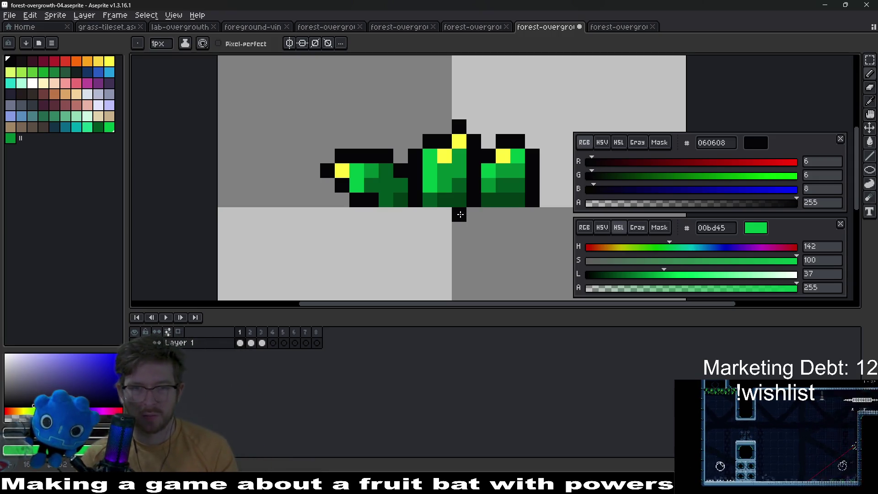
{"action": "left_click", "coordinate": [498, 212]}
{"action": "key", "text": "ctrl+z"}
{"action": "left_click", "coordinate": [489, 215]}
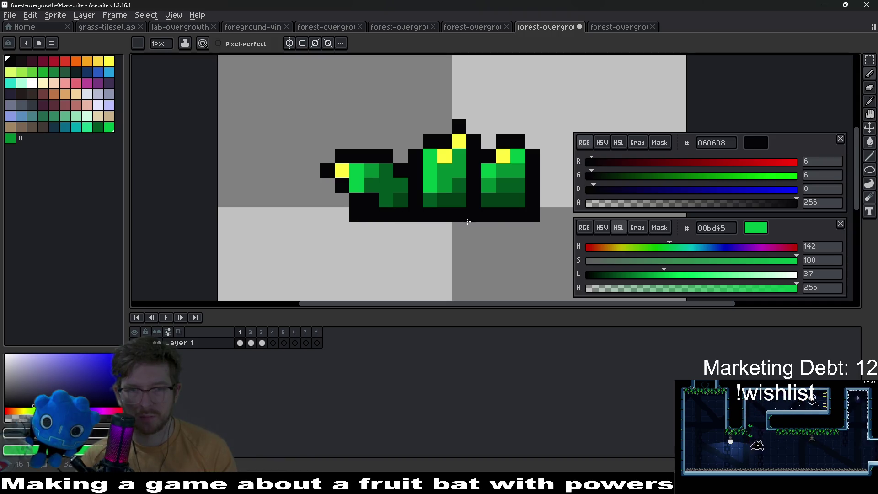
{"action": "key", "text": "v"}
{"action": "key", "text": "ctrl+z"}
{"action": "key", "text": "ctrl+z"}
{"action": "key", "text": "ctrl+z"}
{"action": "key", "text": "ctrl+z"}
{"action": "key", "text": "ctrl+z"}
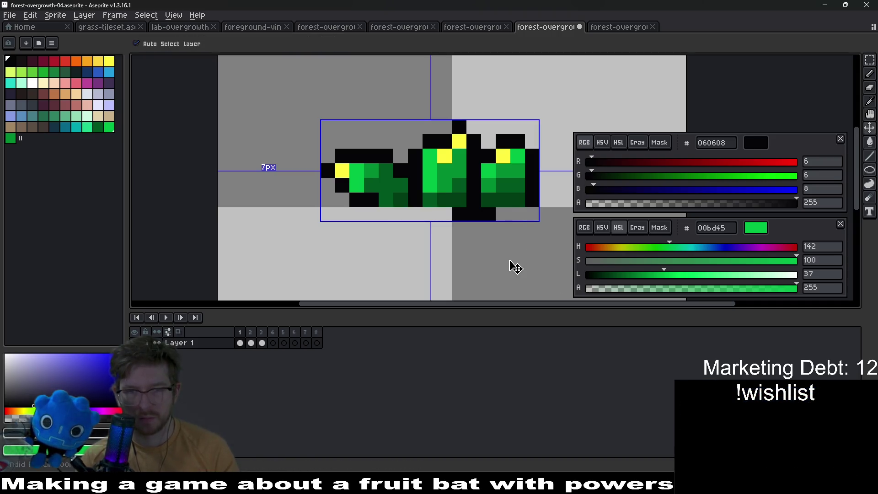
{"action": "key", "text": "b"}
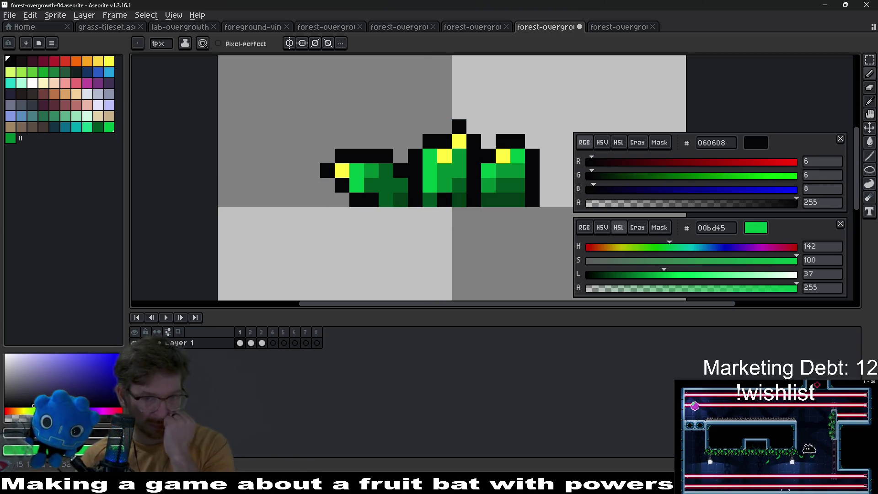
Turn a green pixel between the leaves black and compare with the next frame.
{"action": "scroll", "coordinate": [448, 192], "scroll_direction": "up", "scroll_amount": 1}
{"action": "left_click", "coordinate": [454, 179]}
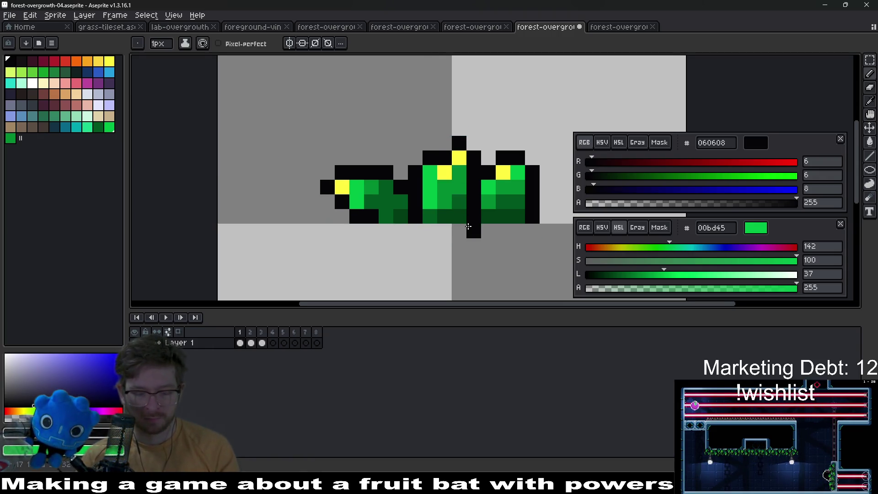
{"action": "key", "text": "Right"}
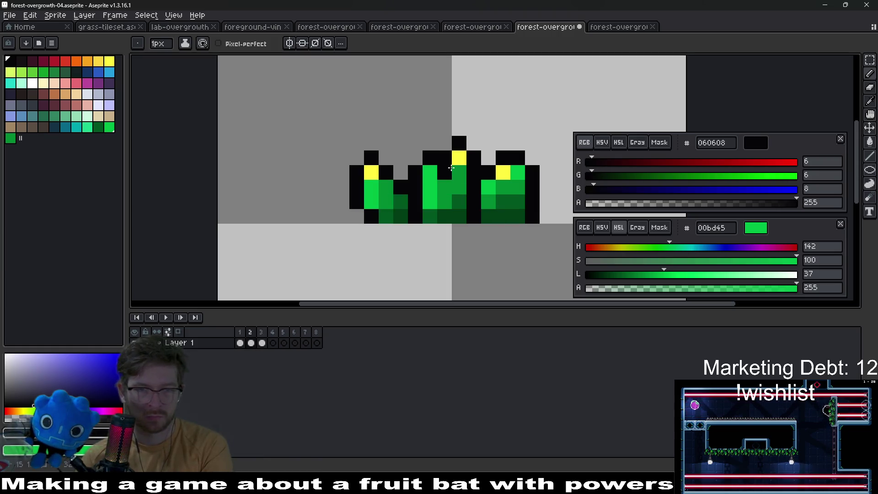
{"action": "key", "text": "Left"}
{"action": "scroll", "coordinate": [452, 168], "scroll_direction": "up", "scroll_amount": 1}
Select the centre leaf's tip column and nudge it one pixel left.
{"action": "key", "text": "m"}
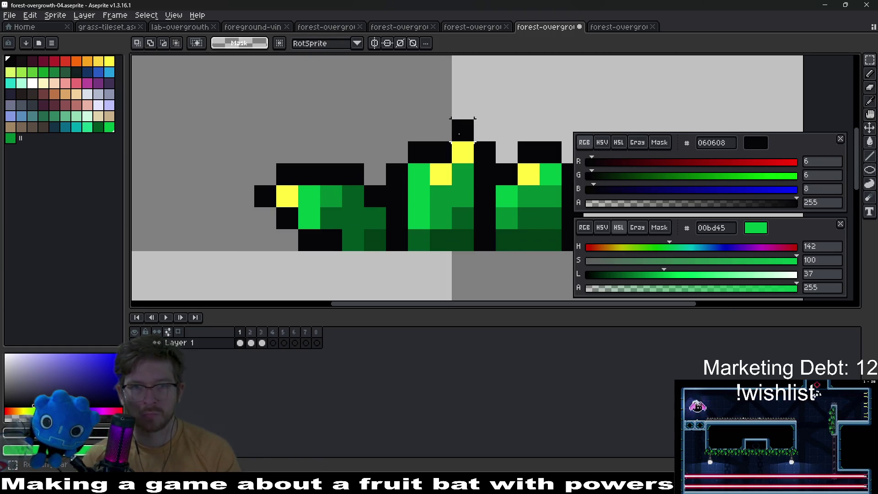
{"action": "left_click_drag", "start_coordinate": [474, 118], "coordinate": [428, 186]}
{"action": "mouse_move", "coordinate": [502, 108]}
{"action": "left_mouse_down"}
{"action": "mouse_move", "coordinate": [430, 100]}
{"action": "mouse_move", "coordinate": [429, 164]}
{"action": "mouse_move", "coordinate": [466, 151]}
{"action": "mouse_move", "coordinate": [445, 151]}
{"action": "left_mouse_up"}
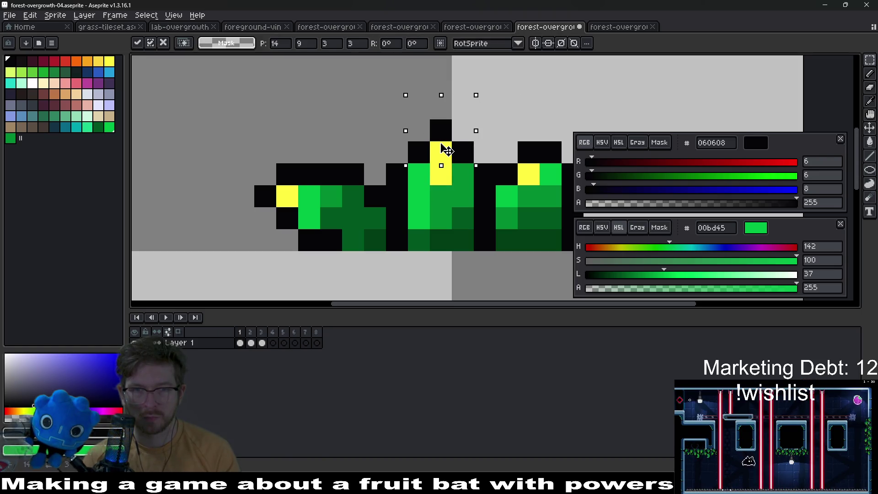
{"action": "left_click", "coordinate": [408, 121]}
{"action": "mouse_move", "coordinate": [385, 96]}
{"action": "left_mouse_down"}
{"action": "mouse_move", "coordinate": [454, 166]}
{"action": "mouse_move", "coordinate": [454, 187]}
{"action": "left_mouse_up"}
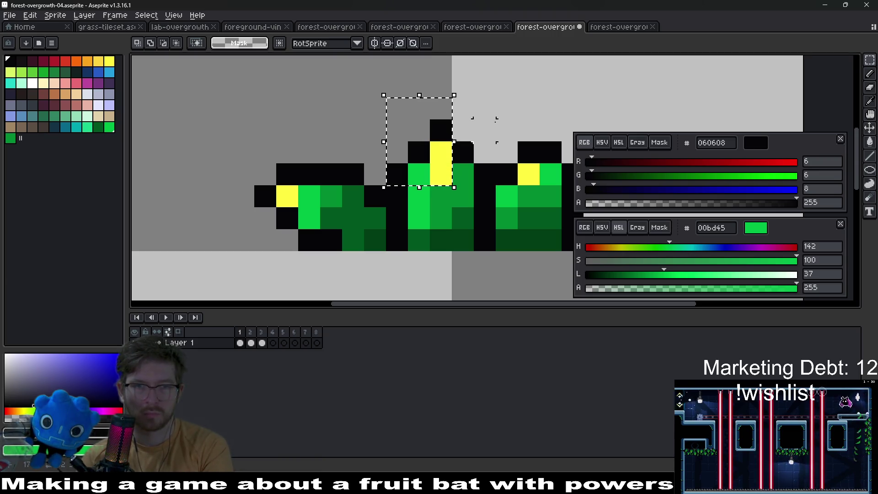
{"action": "key", "text": "Left"}
{"action": "left_click", "coordinate": [485, 146]}
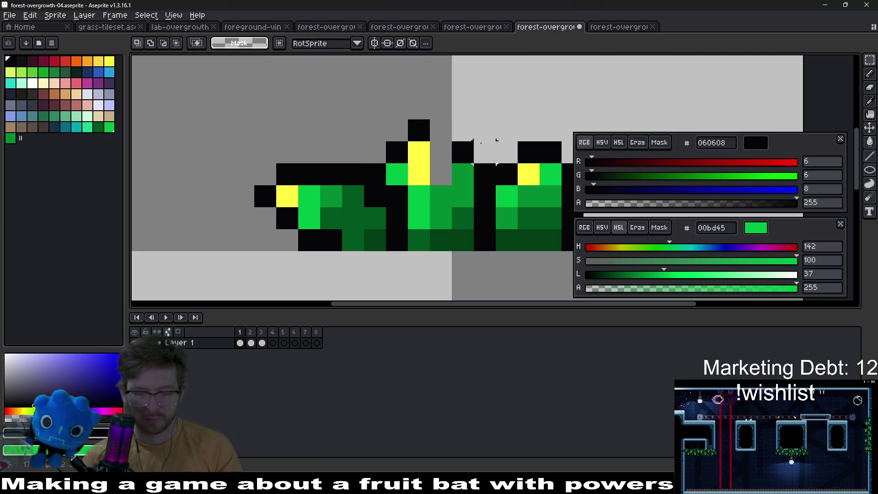
Paint two black outline pixels beside the yellow tip and sample green 008a32.
{"action": "key", "text": "i"}
{"action": "left_click_drag", "start_coordinate": [463, 149], "coordinate": [440, 151]}
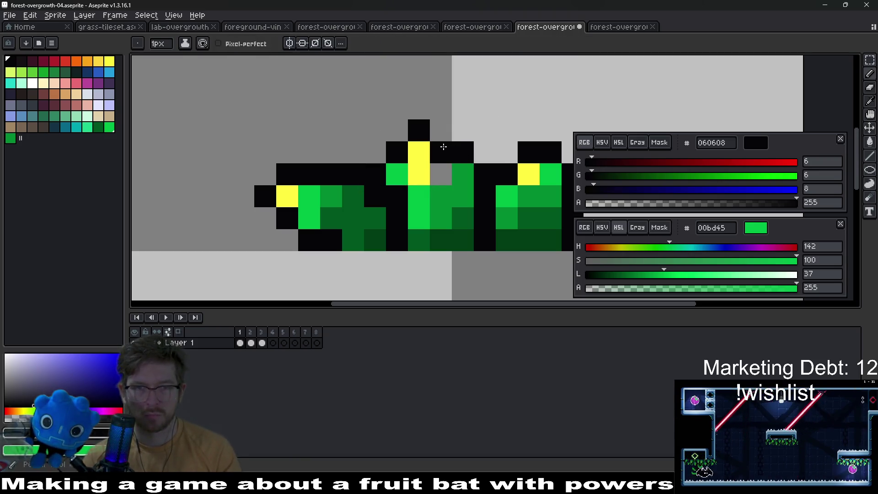
{"action": "left_click", "coordinate": [465, 168]}
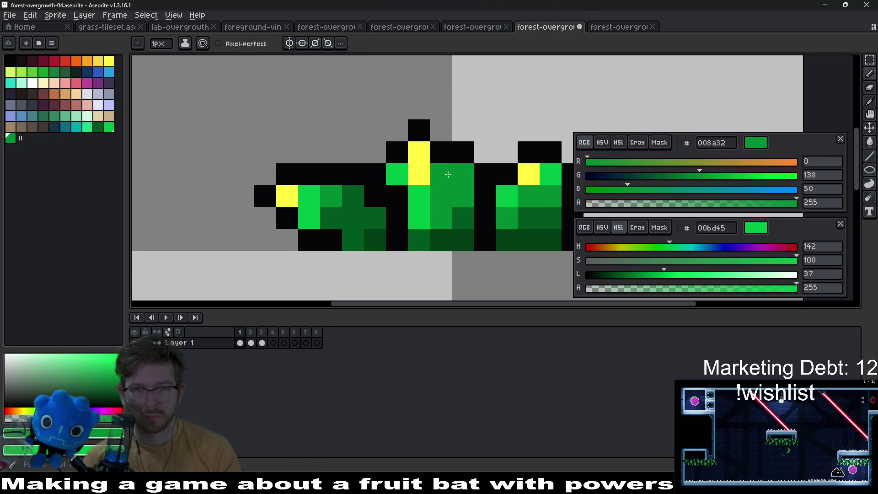
{"action": "scroll", "coordinate": [469, 171], "scroll_direction": "down", "scroll_amount": 5}
{"action": "key", "text": "Right"}
{"action": "key", "text": "Left"}
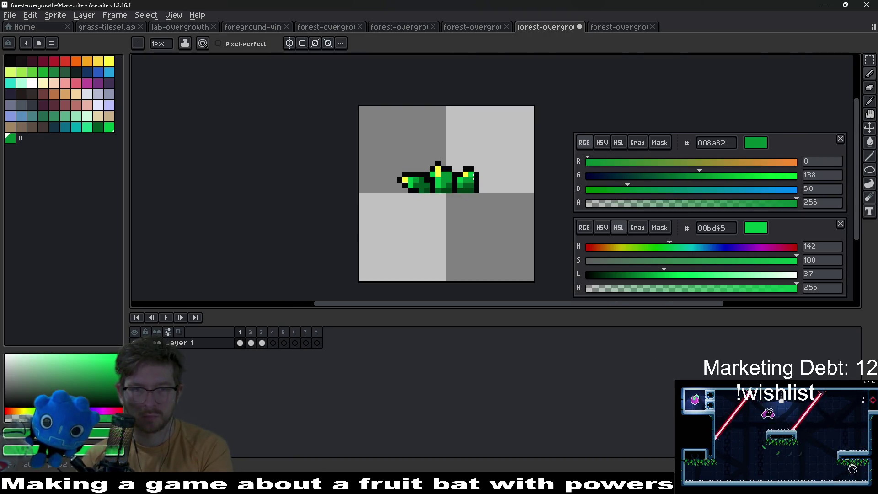
{"action": "scroll", "coordinate": [465, 176], "scroll_direction": "up", "scroll_amount": 4}
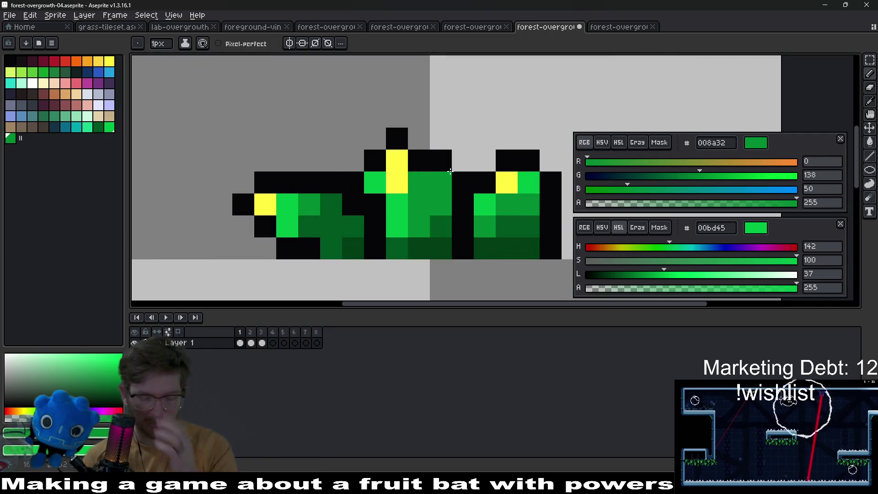
Recolour a green pixel beside the centre leaf with black 060608.
{"action": "key", "text": "alt"}
{"action": "left_click", "coordinate": [450, 158], "text": "alt"}
{"action": "left_click", "coordinate": [441, 182]}
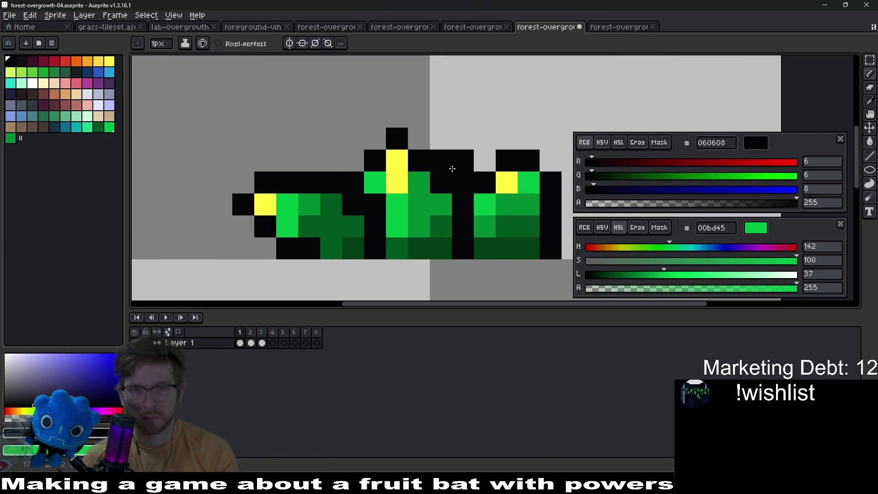
{"action": "scroll", "coordinate": [473, 144], "scroll_direction": "down", "scroll_amount": 4}
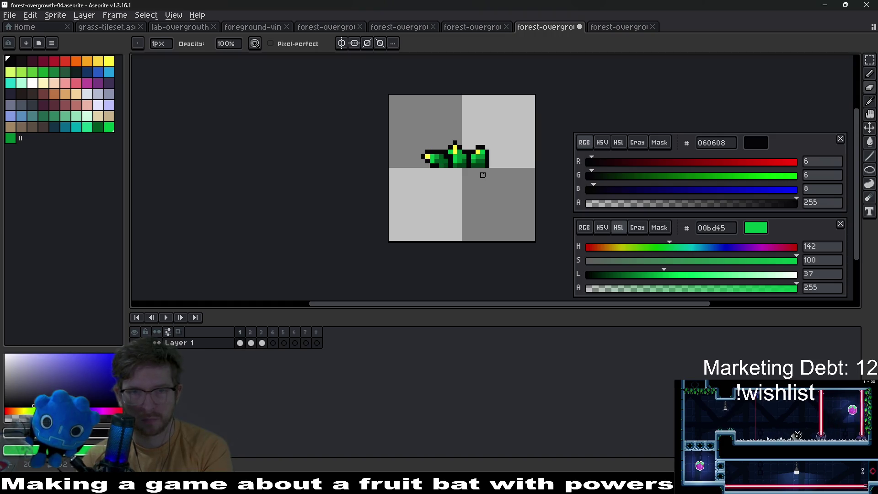
Flip between frames 1 and 2 to compare the centre leaf change, ending on frame 2.
{"action": "key", "text": "Left"}
{"action": "key", "text": "Right"}
{"action": "key", "text": "Right"}
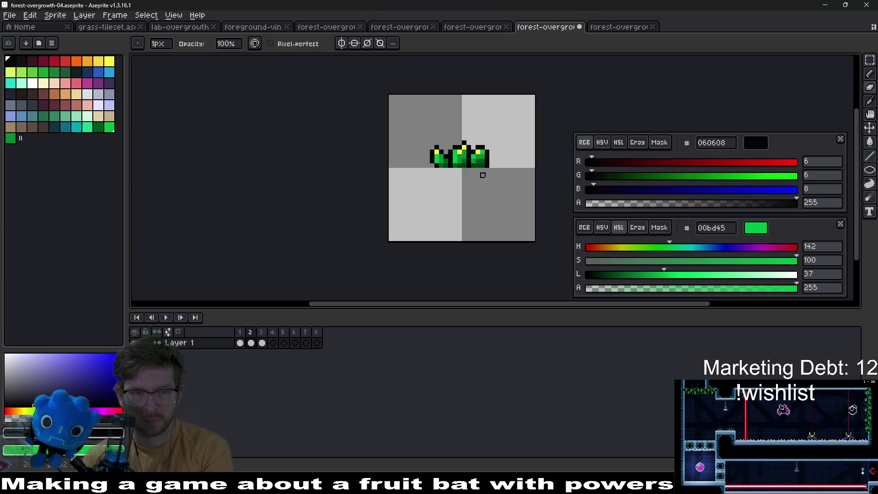
{"action": "key", "text": "Left"}
{"action": "key", "text": "Right"}
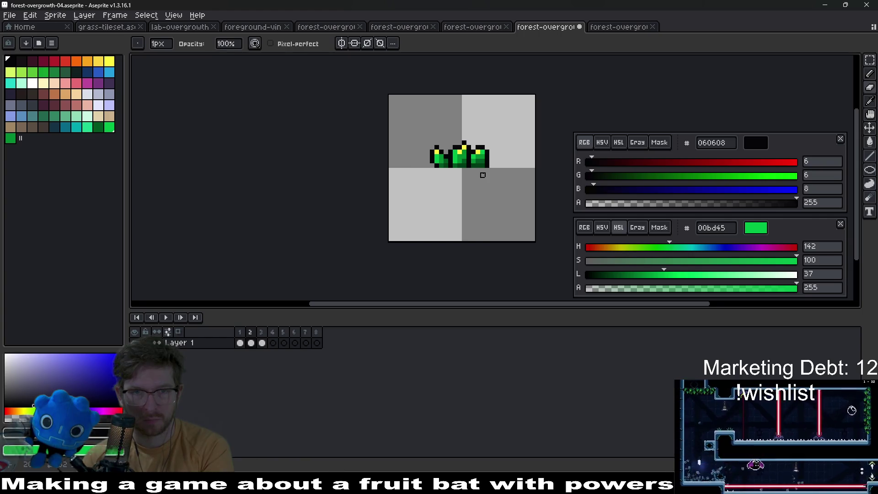
{"action": "key", "text": "Right"}
{"action": "key", "text": "Left"}
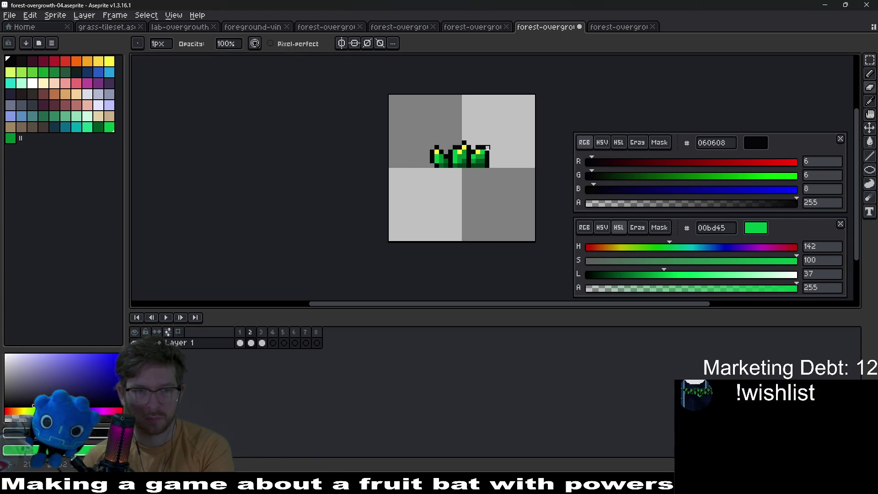
{"action": "key", "text": "Left"}
{"action": "scroll", "coordinate": [478, 143], "scroll_direction": "up", "scroll_amount": 3}
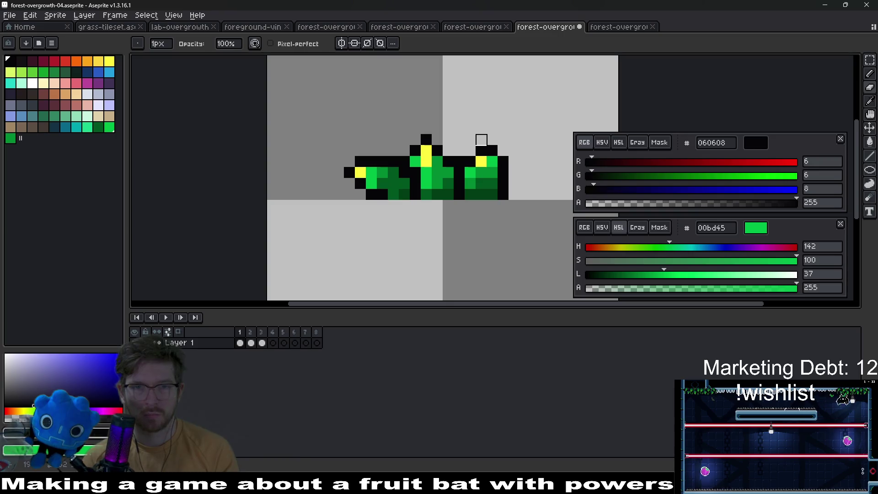
{"action": "key", "text": "Right"}
{"action": "key", "text": "Left"}
{"action": "key", "text": "Right"}
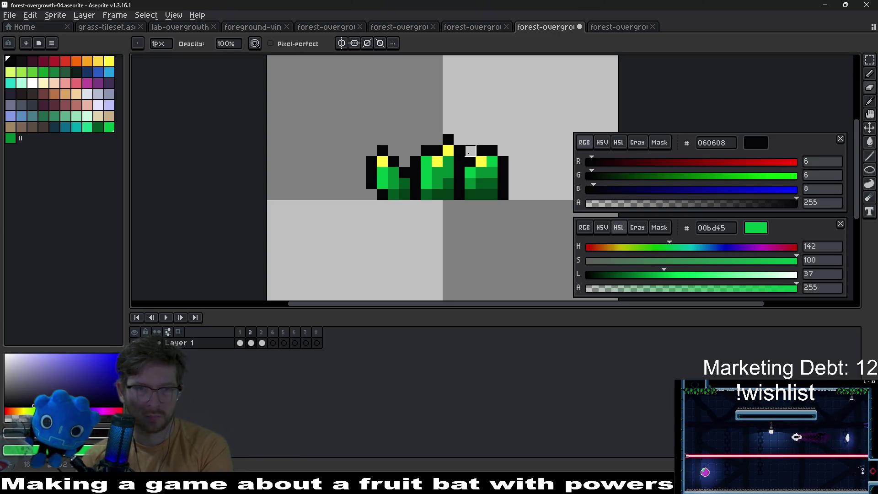
{"action": "key", "text": "Left"}
{"action": "key", "text": "Right"}
{"action": "key", "text": "Right"}
{"action": "key", "text": "Left"}
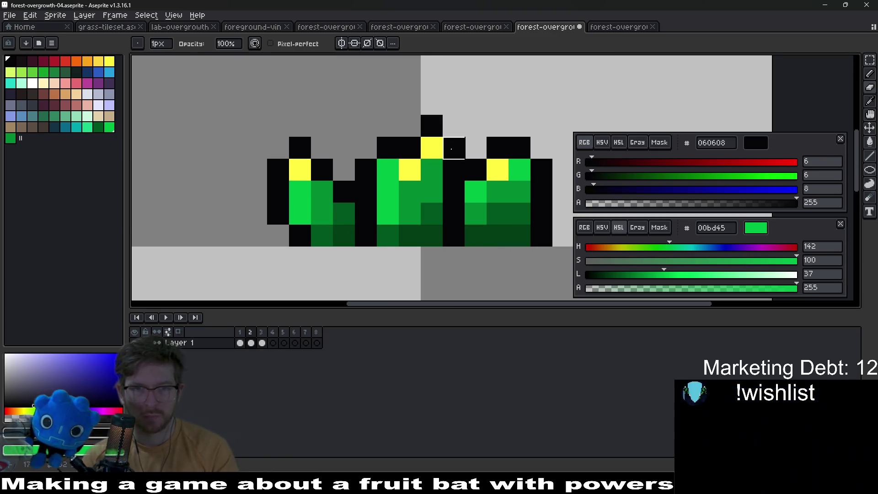
{"action": "scroll", "coordinate": [470, 151], "scroll_direction": "up", "scroll_amount": 2}
Delete the stray white pixel above the centre leaf on frame 2.
{"action": "key", "text": "m"}
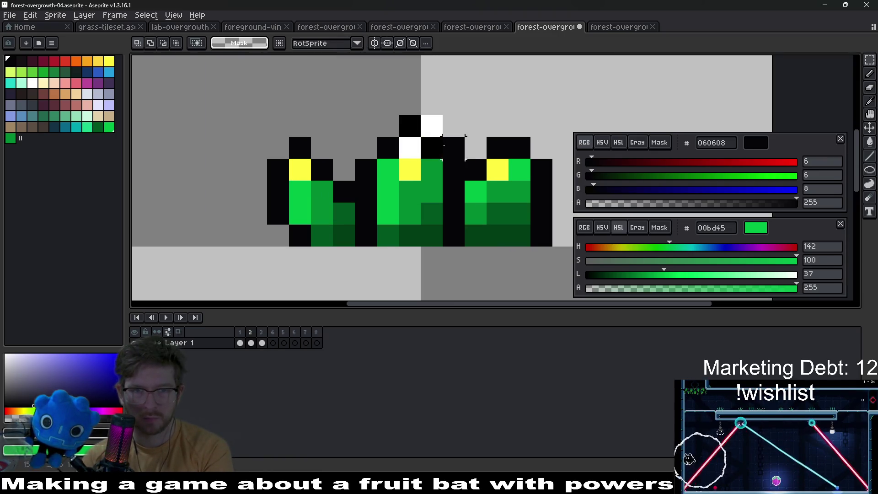
{"action": "left_click_drag", "start_coordinate": [463, 136], "coordinate": [487, 159]}
{"action": "key", "text": "Delete"}
{"action": "scroll", "coordinate": [496, 168], "scroll_direction": "down", "scroll_amount": 5}
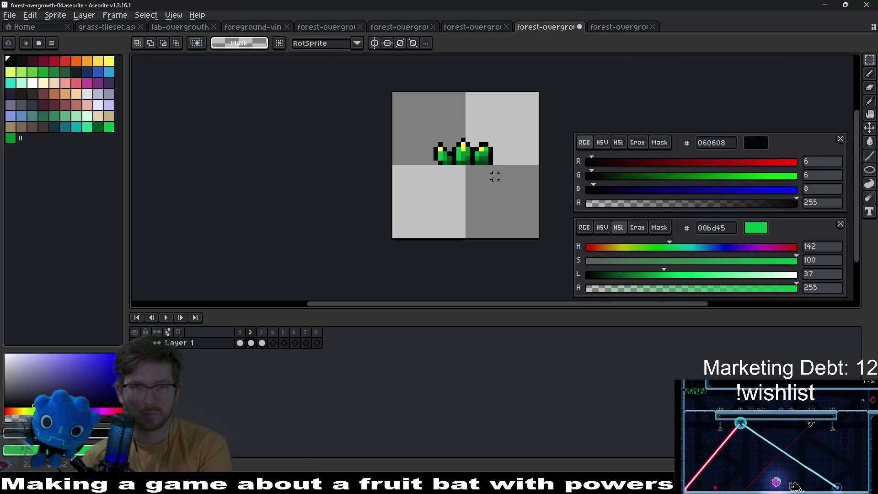
{"action": "scroll", "coordinate": [467, 168], "scroll_direction": "up", "scroll_amount": 4}
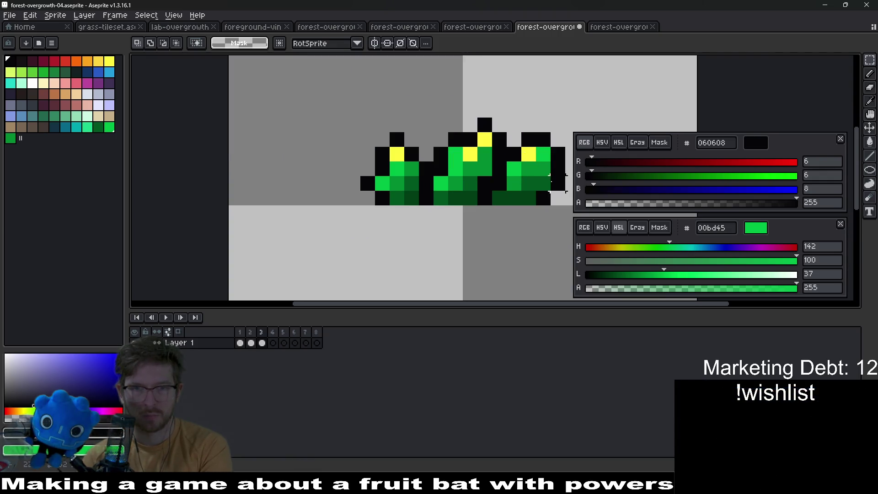
Go to frame 4 and delete its copy of the three-leaf drawing.
{"action": "left_click_drag", "start_coordinate": [544, 181], "coordinate": [485, 176]}
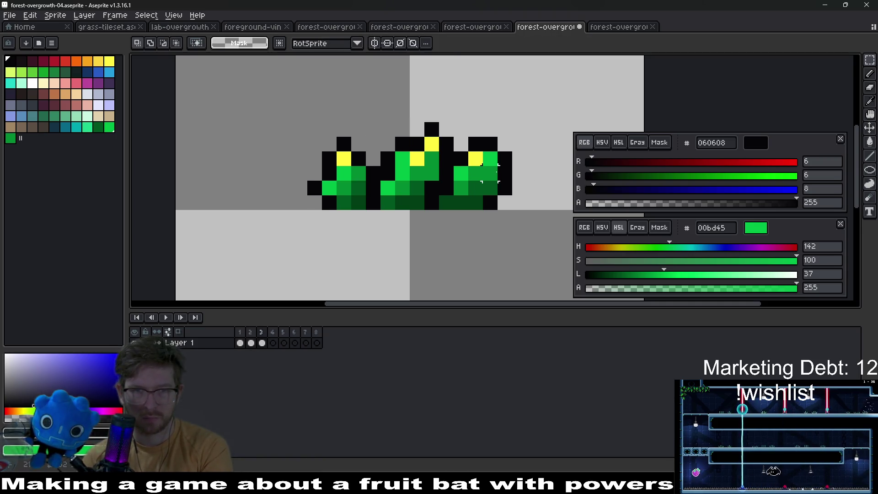
{"action": "scroll", "coordinate": [499, 174], "scroll_direction": "down", "scroll_amount": 4}
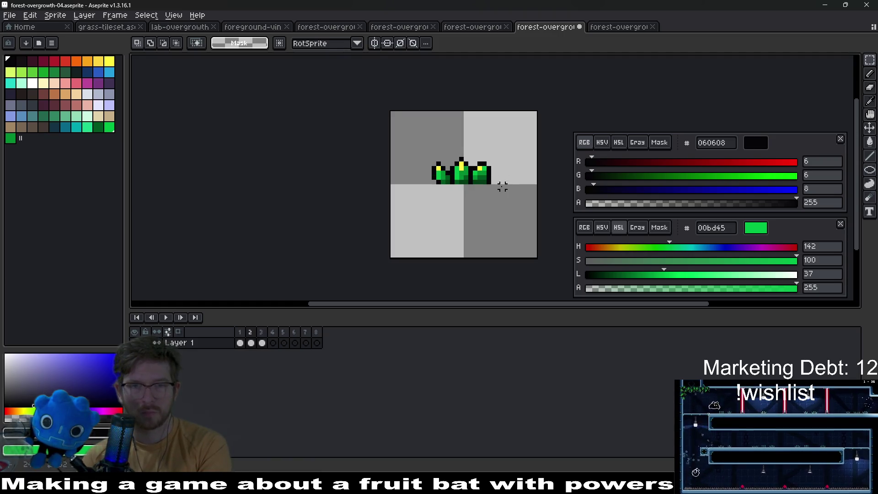
{"action": "scroll", "coordinate": [502, 183], "scroll_direction": "down", "scroll_amount": 3}
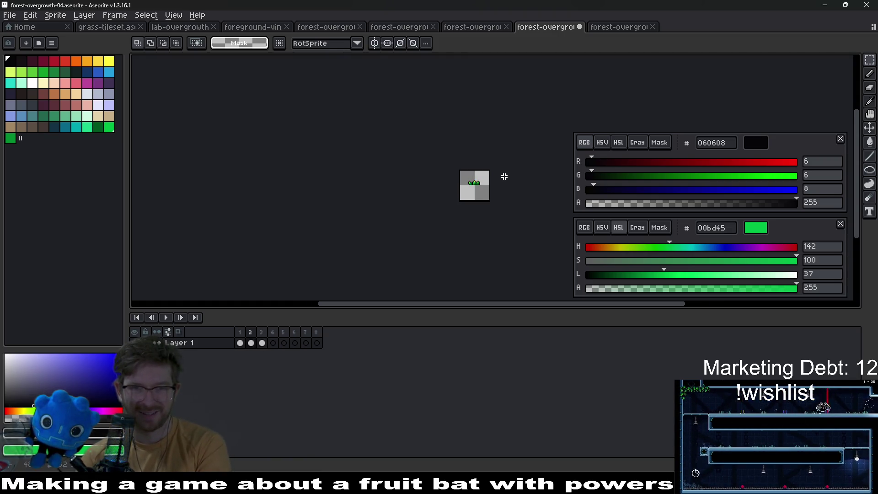
{"action": "scroll", "coordinate": [481, 184], "scroll_direction": "up", "scroll_amount": 4}
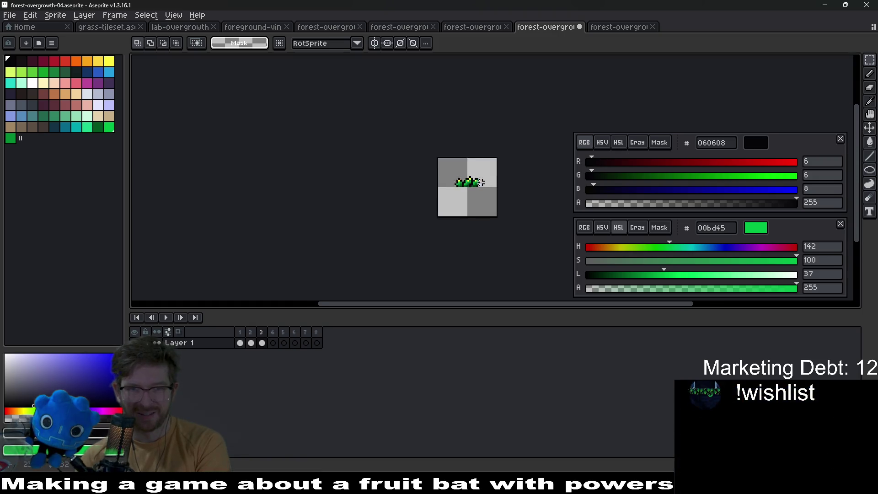
{"action": "left_click", "coordinate": [273, 343]}
{"action": "scroll", "coordinate": [474, 171], "scroll_direction": "up", "scroll_amount": 2}
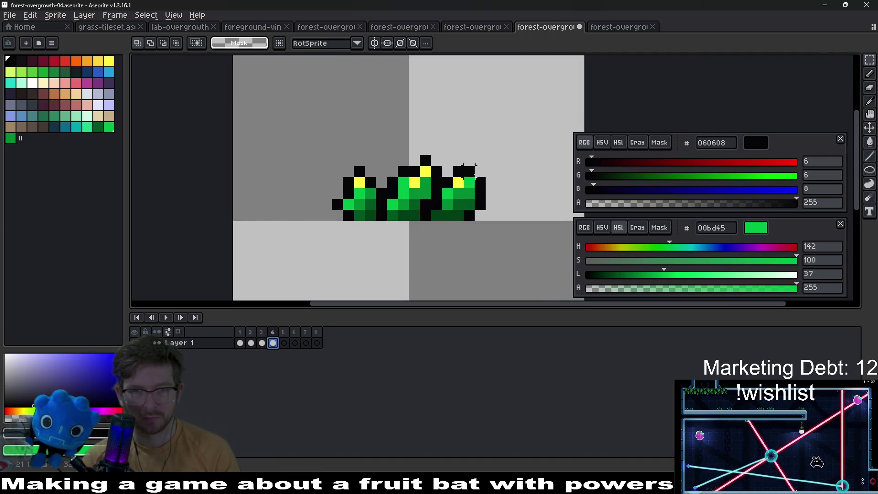
{"action": "scroll", "coordinate": [486, 183], "scroll_direction": "up", "scroll_amount": 1}
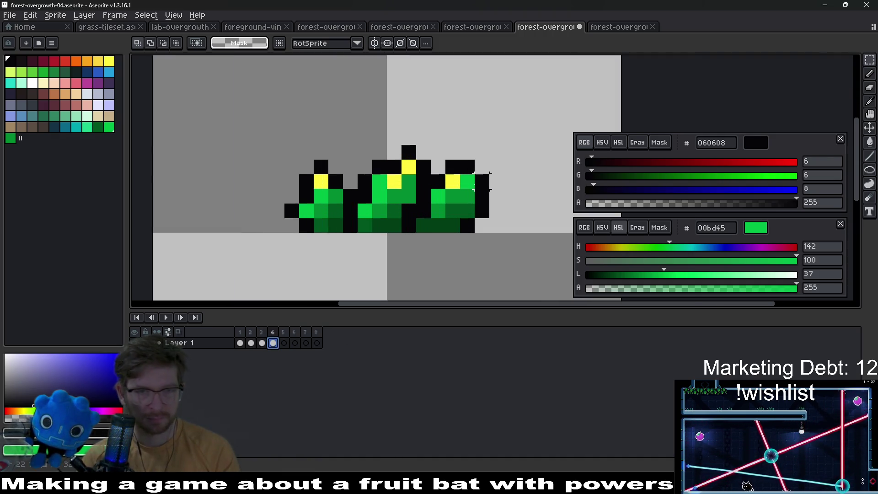
{"action": "scroll", "coordinate": [483, 183], "scroll_direction": "down", "scroll_amount": 2}
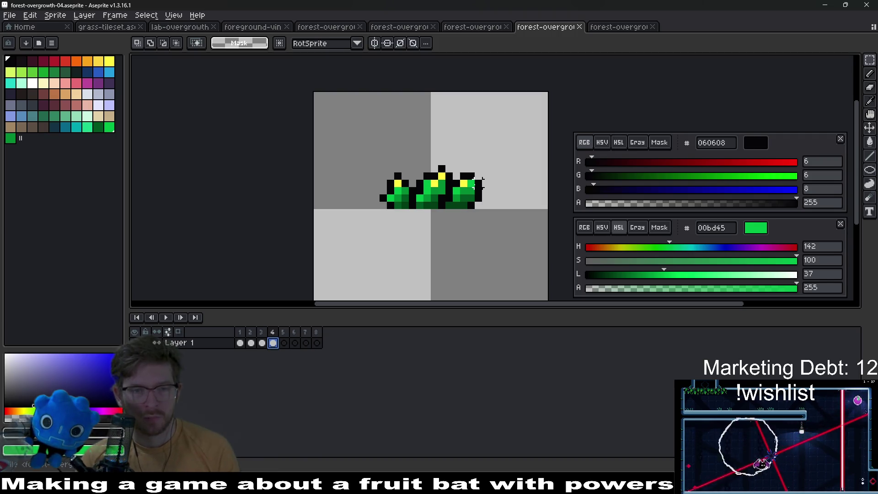
{"action": "scroll", "coordinate": [477, 182], "scroll_direction": "up", "scroll_amount": 2}
{"action": "key", "text": "Delete"}
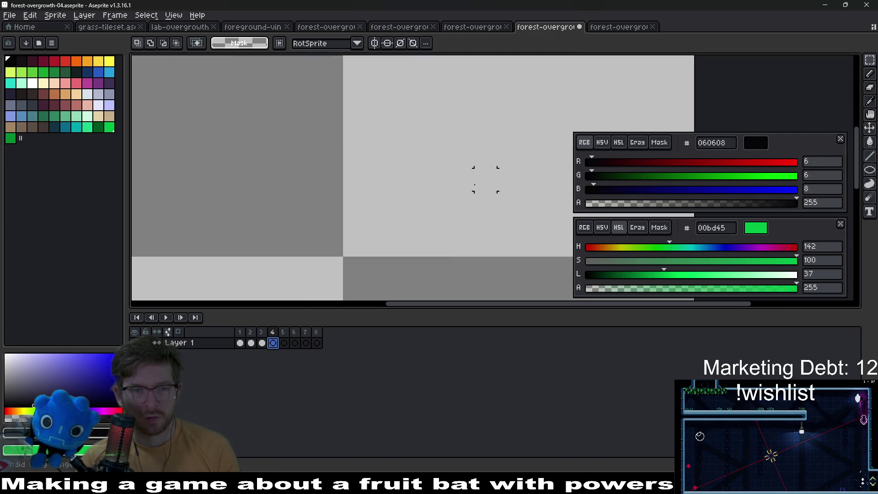